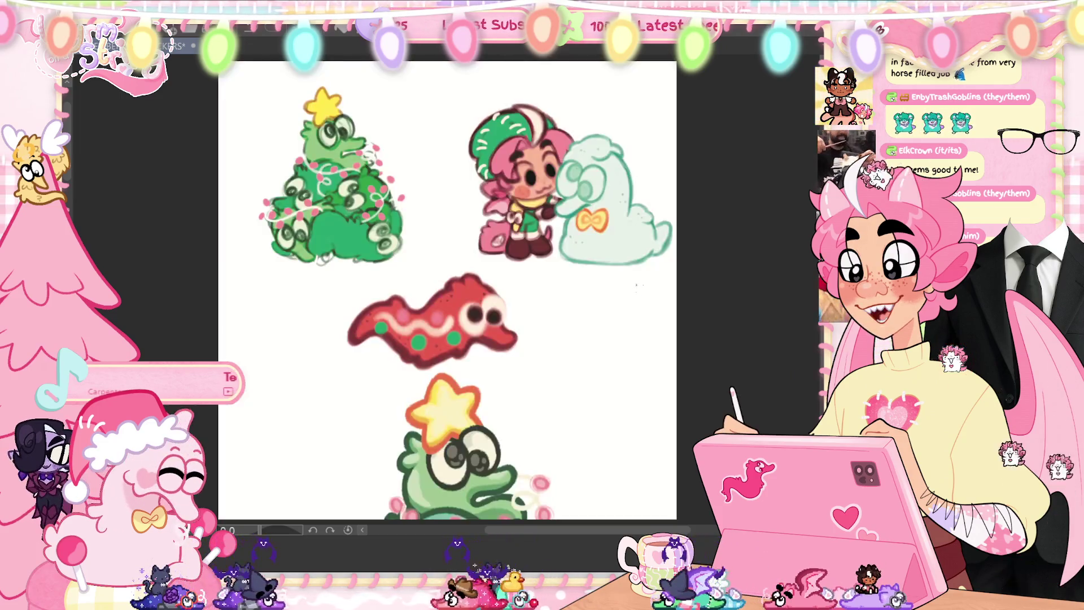
- Free-transform the doodle sheet: shrink it, shift it left and lower on the canvas, then zoom in
key("ctrl+t")
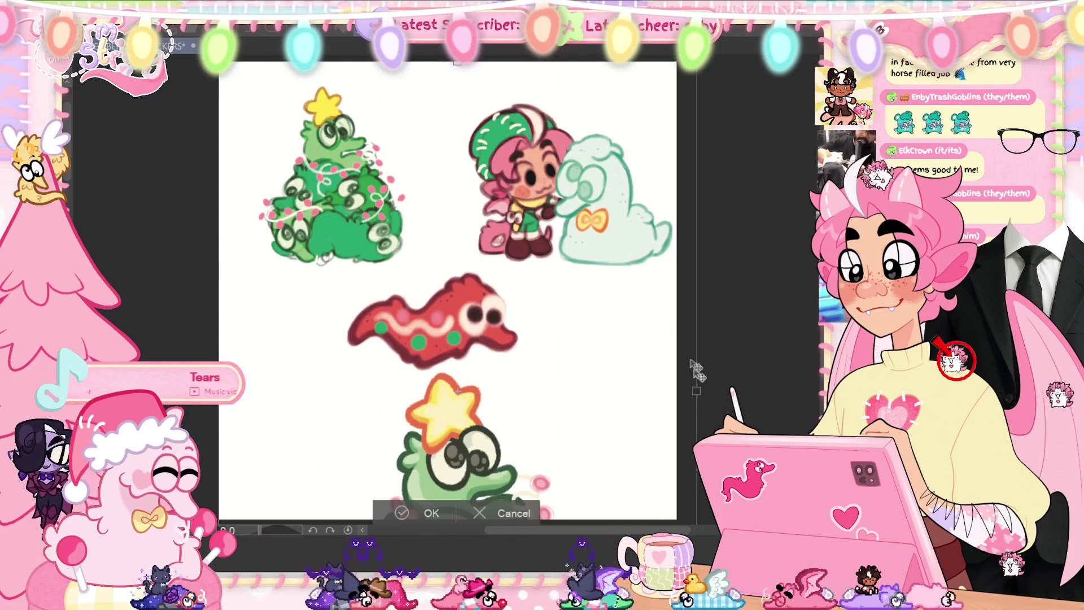
mouse_move(675, 388)
left_mouse_down()
mouse_move(521, 384)
mouse_move(547, 358)
mouse_move(542, 339)
left_mouse_up()
left_click_drag(434, 325, 434, 500)
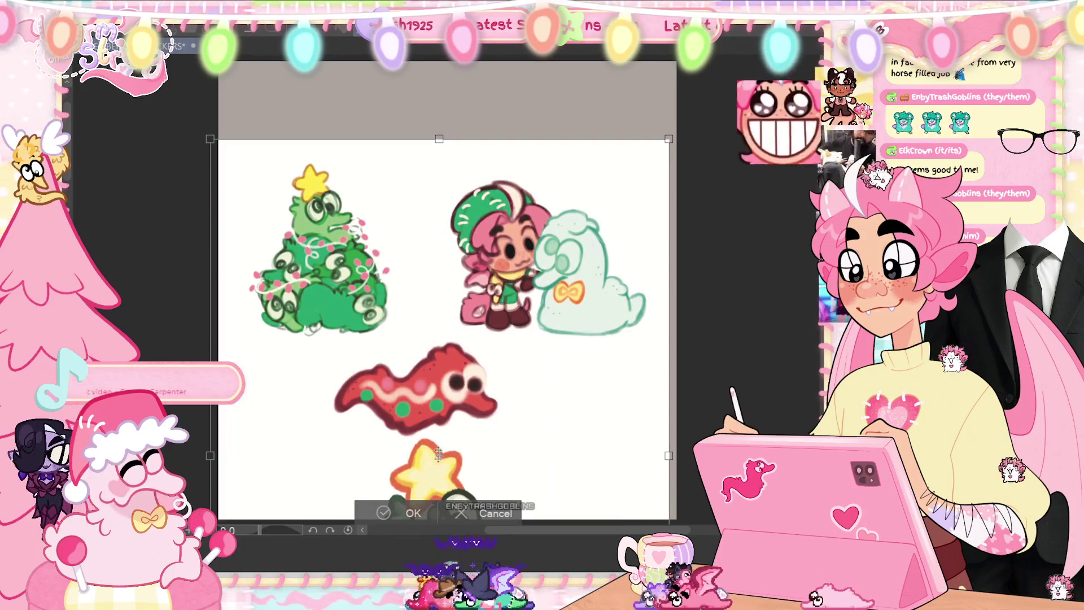
left_click_drag(465, 420, 469, 408)
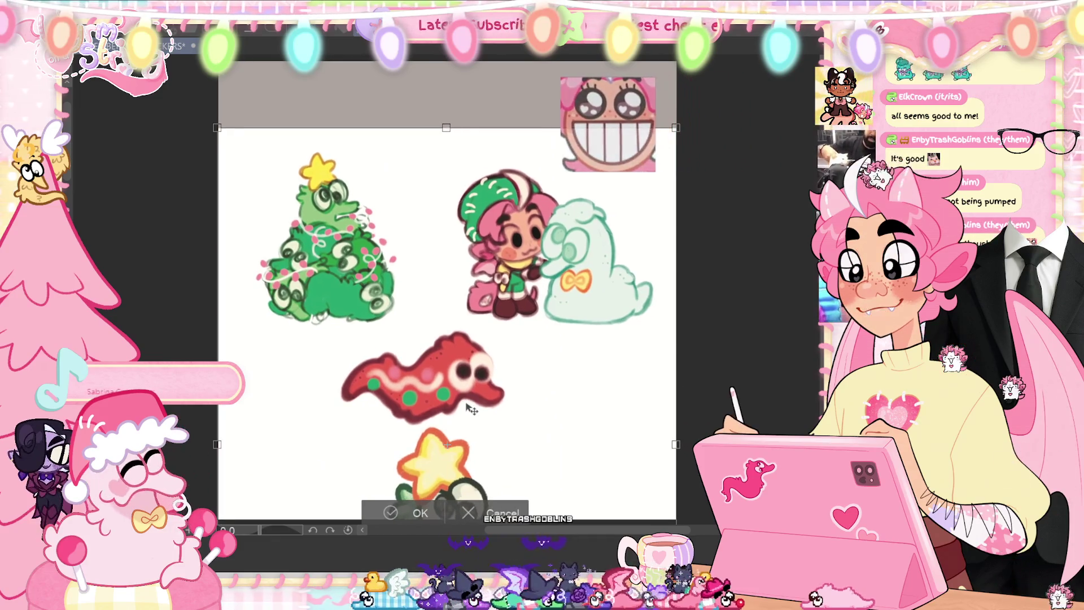
key("Return")
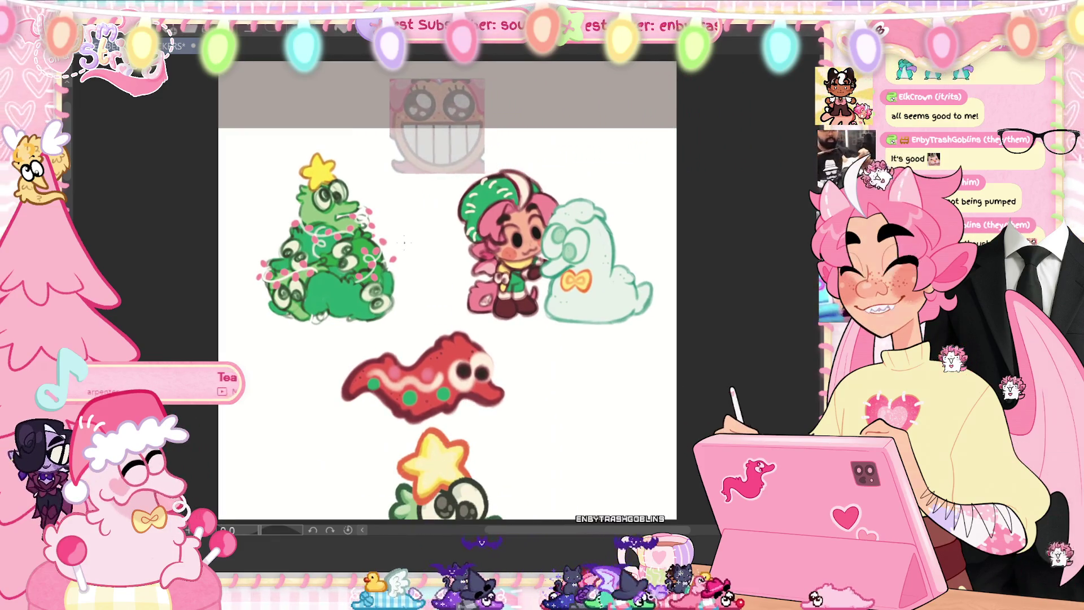
scroll(440, 216, "up", 3)
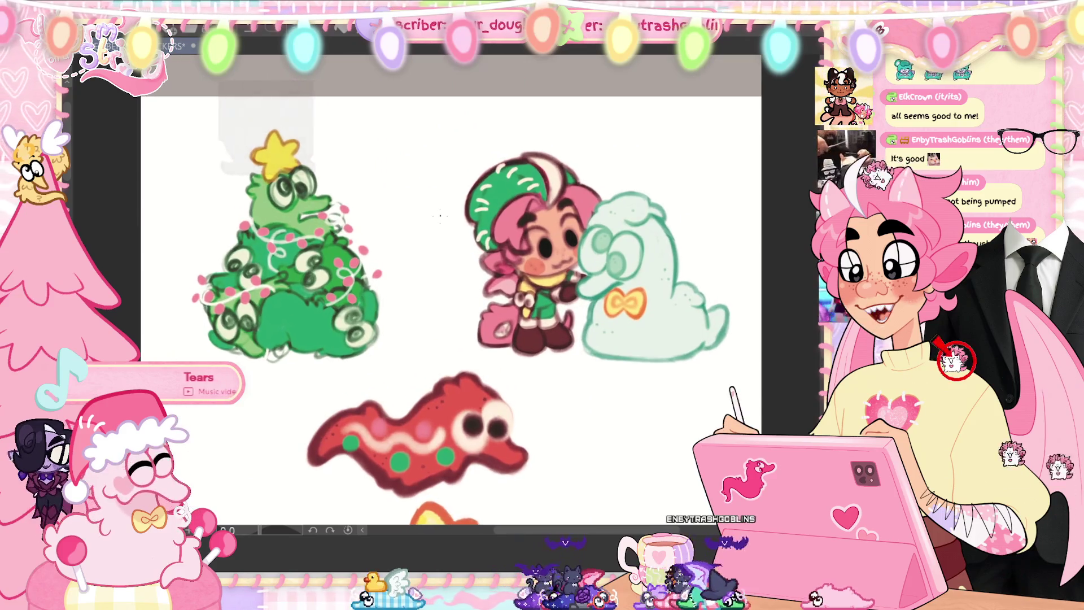
scroll(463, 257, "up", 2)
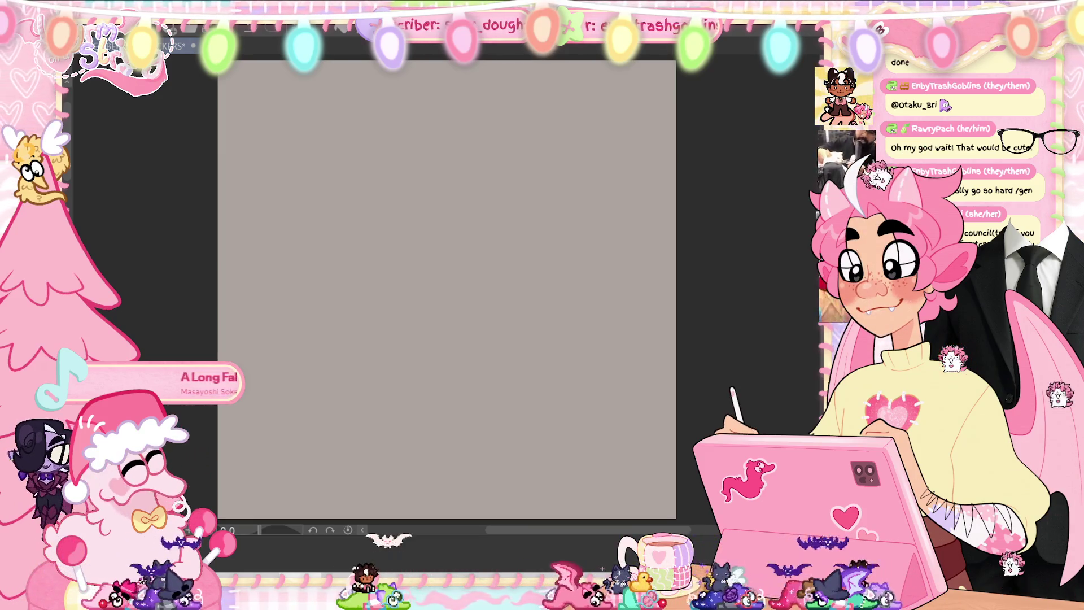
- Undo a test stroke so the grey canvas is empty, zoom in, and save the file
left_click_drag(331, 232, 445, 213)
key("ctrl+z")
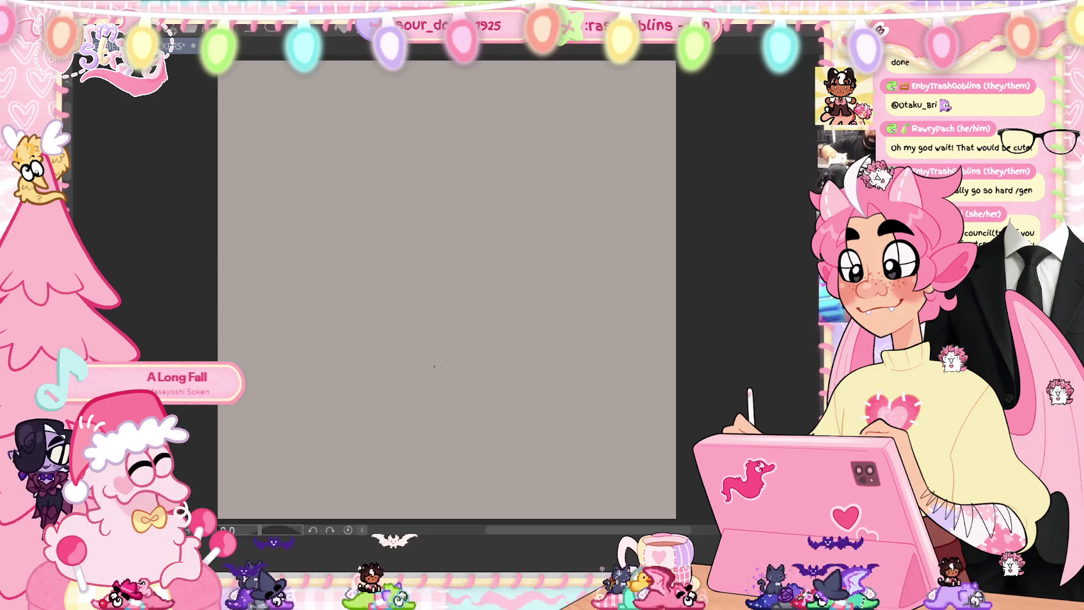
key("ctrl+plus")
key("ctrl+s")
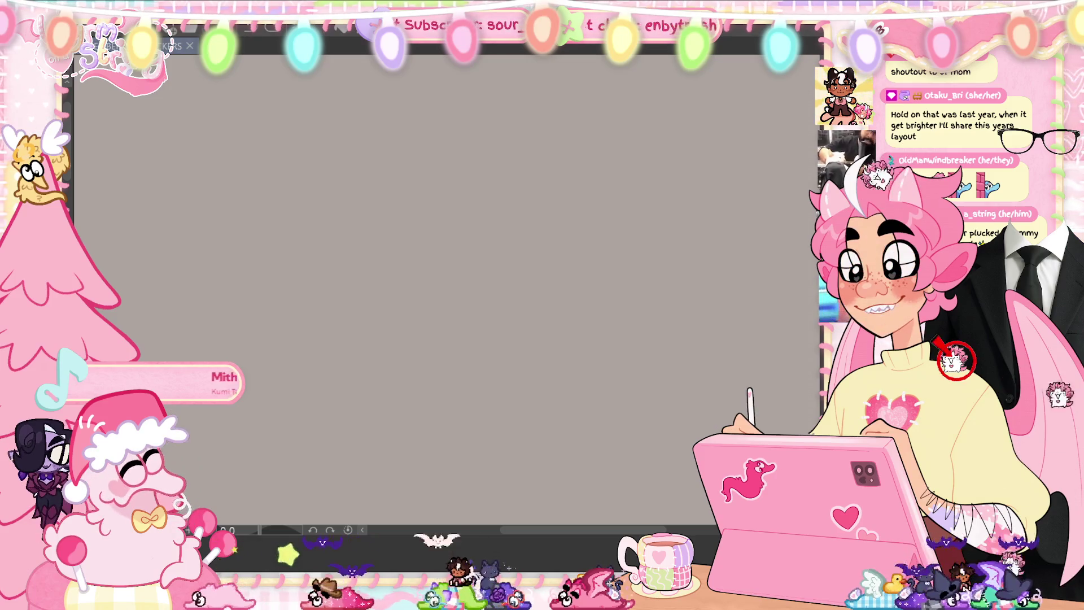
- Try a few rough pencil strokes and undo them
left_click_drag(310, 266, 458, 404)
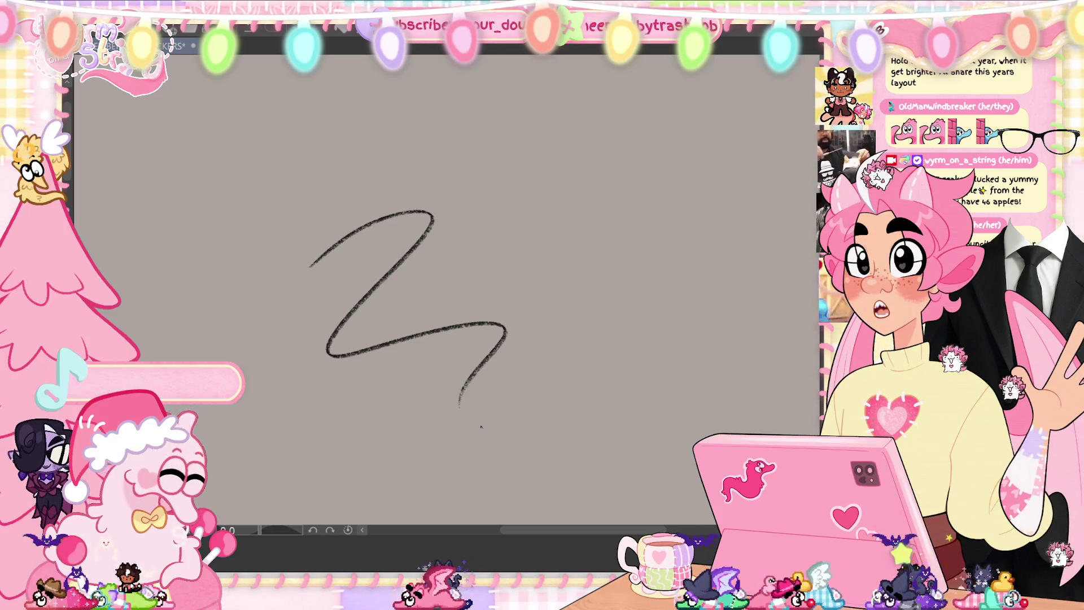
key("ctrl+z")
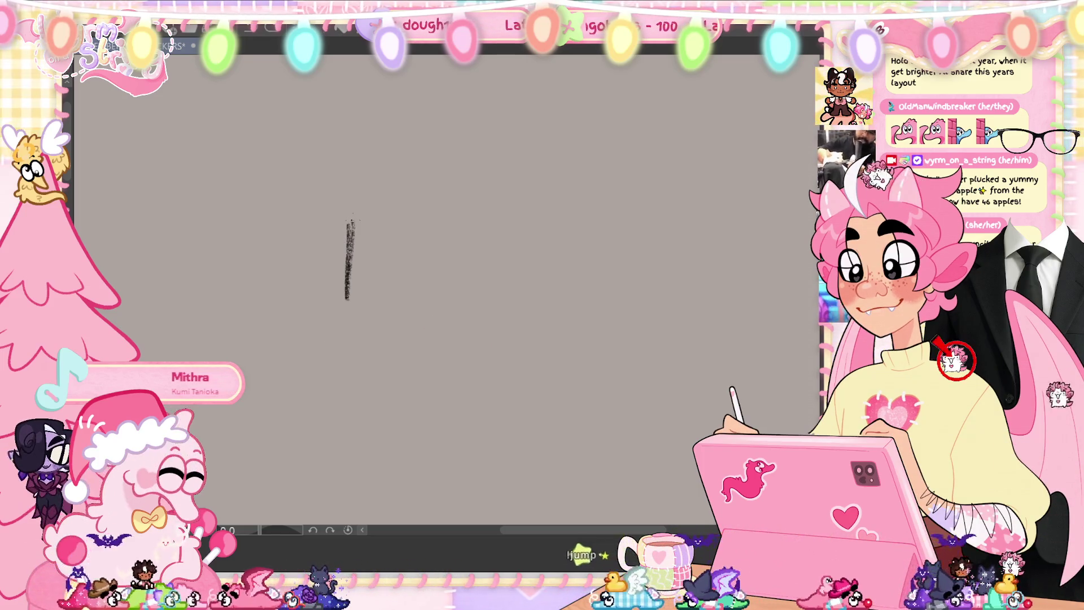
key("ctrl+z")
mouse_move(355, 270)
left_mouse_down()
mouse_move(346, 226)
mouse_move(379, 219)
mouse_move(446, 296)
left_mouse_up()
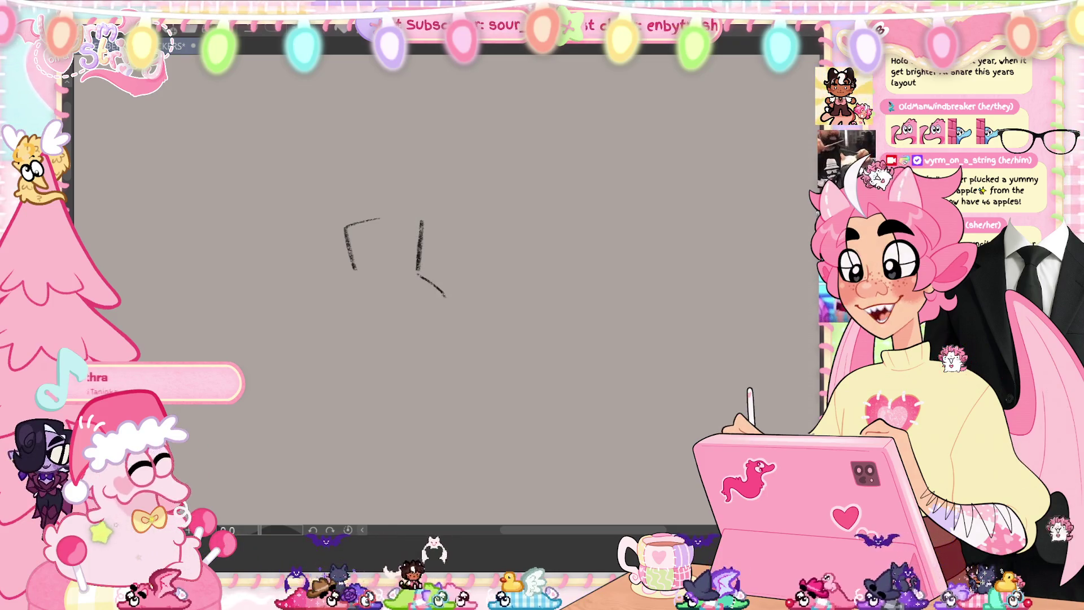
key("ctrl+z")
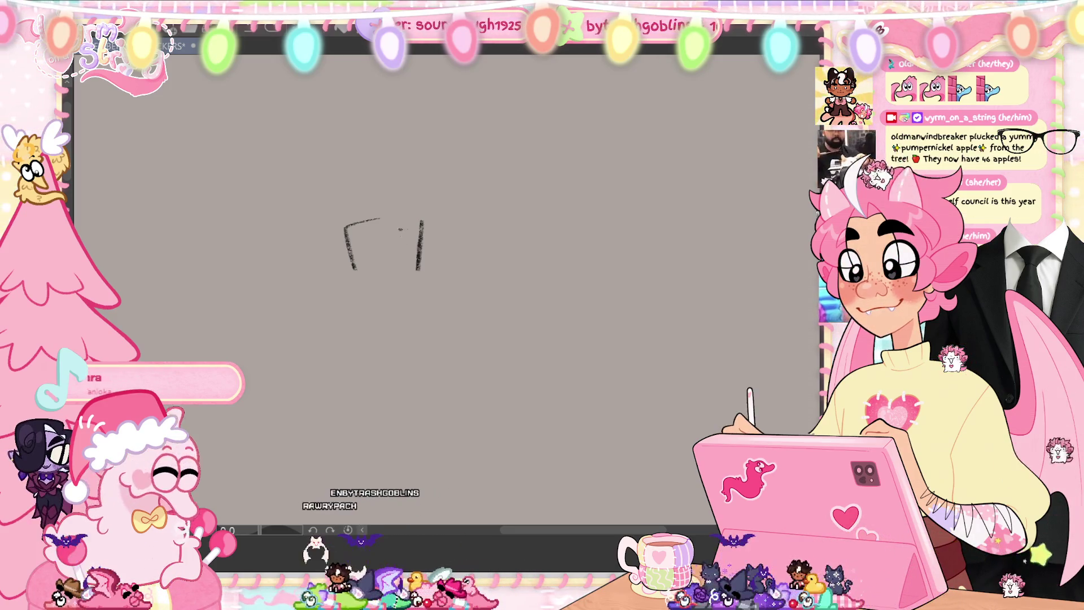
- Sketch the left and right leg outlines with a base line beneath them
left_click_drag(356, 286, 379, 366)
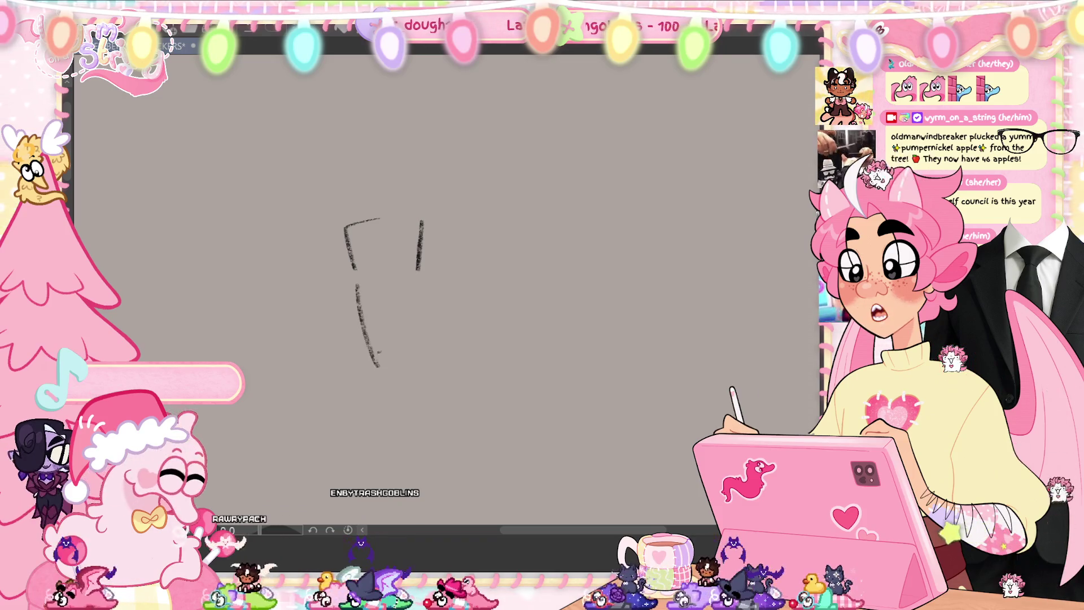
mouse_move(418, 276)
left_mouse_down()
mouse_move(440, 293)
mouse_move(430, 372)
left_mouse_up()
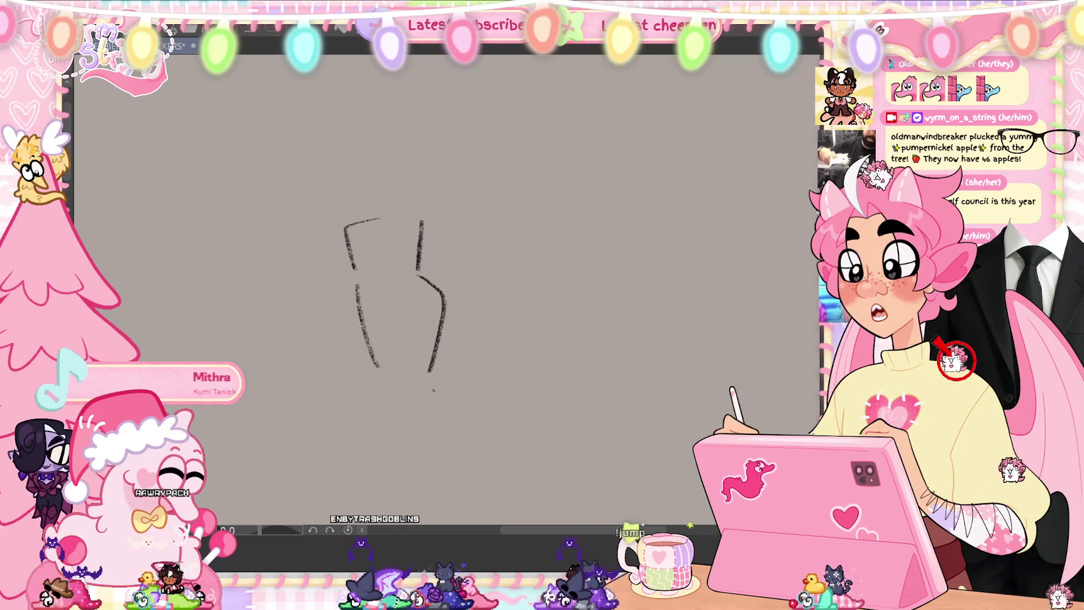
mouse_move(376, 394)
left_mouse_down()
mouse_move(362, 412)
mouse_move(401, 416)
left_mouse_up()
key("ctrl+z")
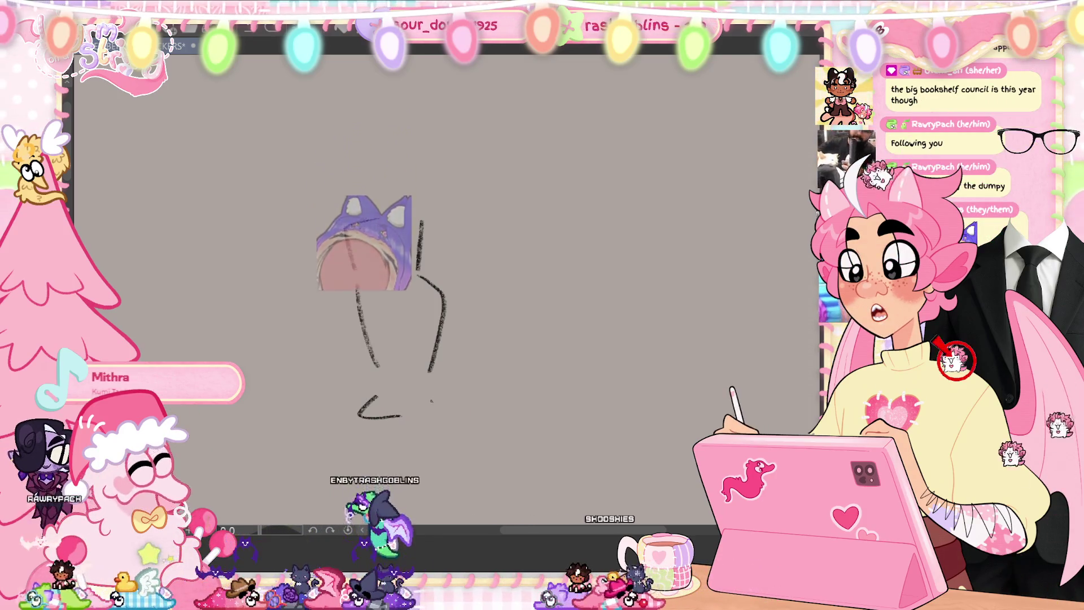
left_click_drag(353, 265, 379, 219)
left_click_drag(402, 416, 434, 395)
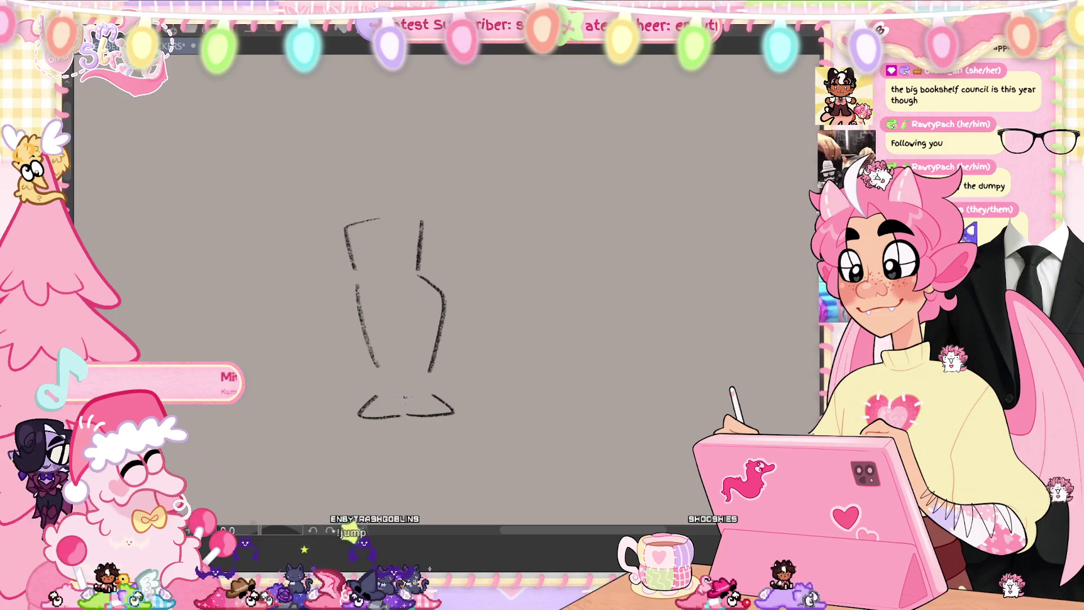
- Add fluffy cloud bumps along the tops of the feet as boot trim
left_click_drag(368, 396, 389, 389)
left_click_drag(399, 396, 439, 390)
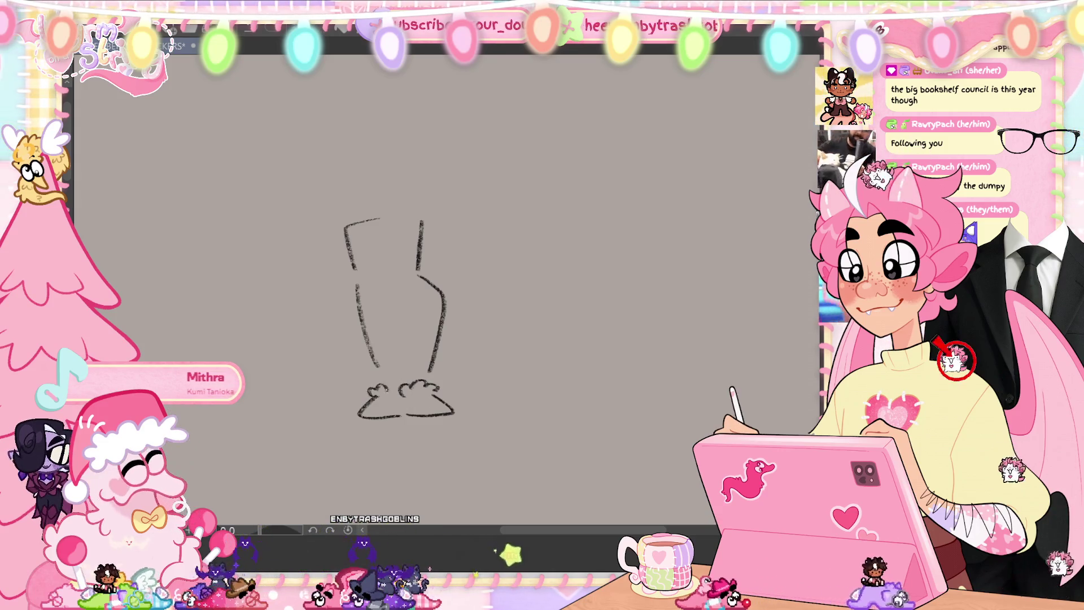
left_click_drag(364, 395, 436, 394)
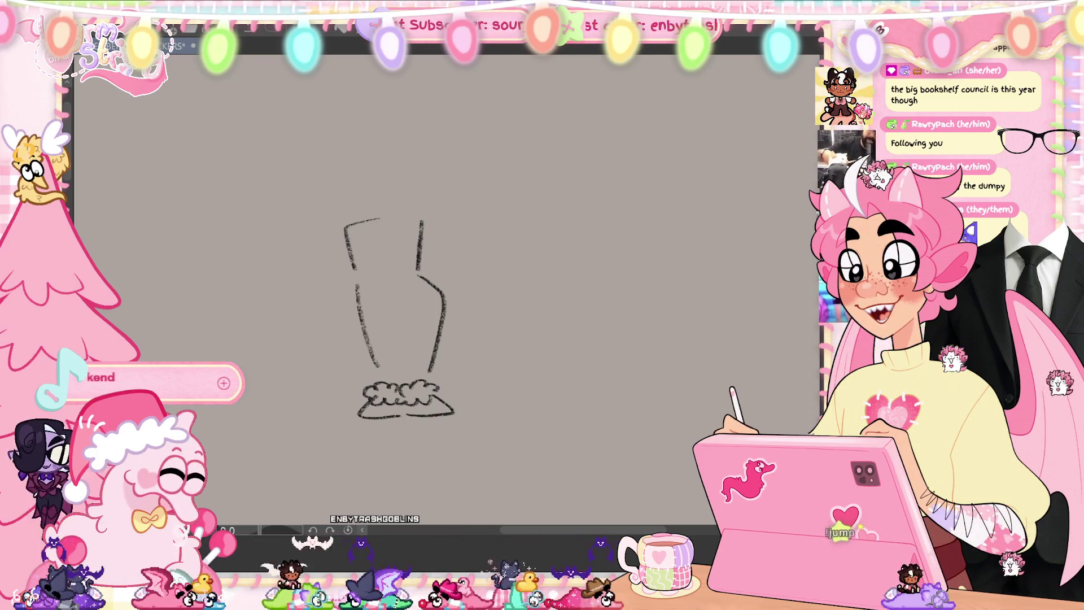
left_click_drag(406, 398, 406, 402)
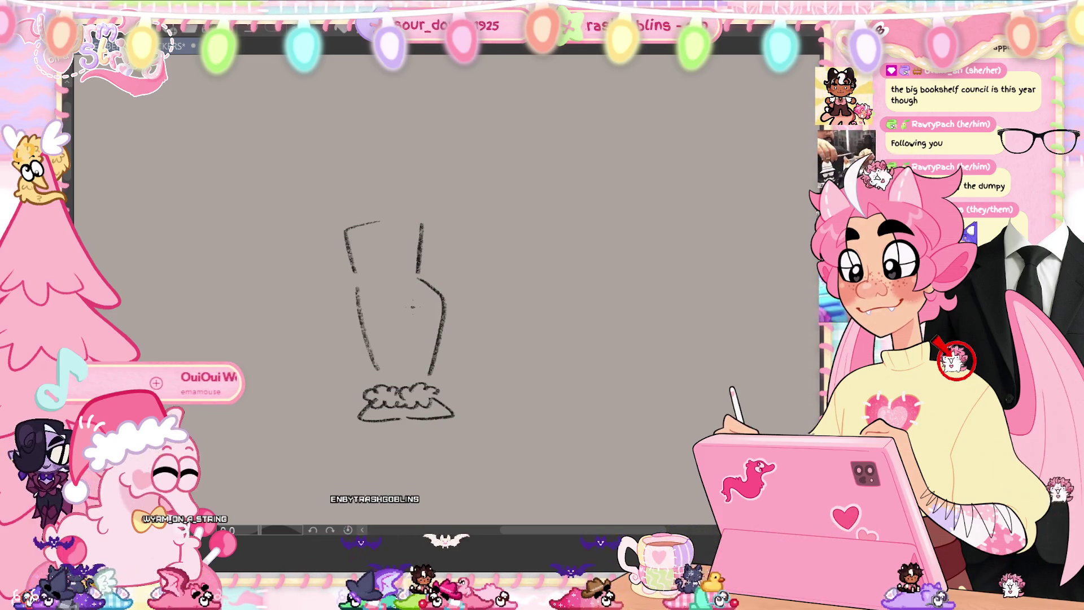
mouse_move(410, 379)
left_mouse_down()
mouse_move(327, 424)
mouse_move(409, 380)
left_mouse_up()
- Try resizing the lassoed boot trim, then cancel to keep its original size
key("ctrl+t")
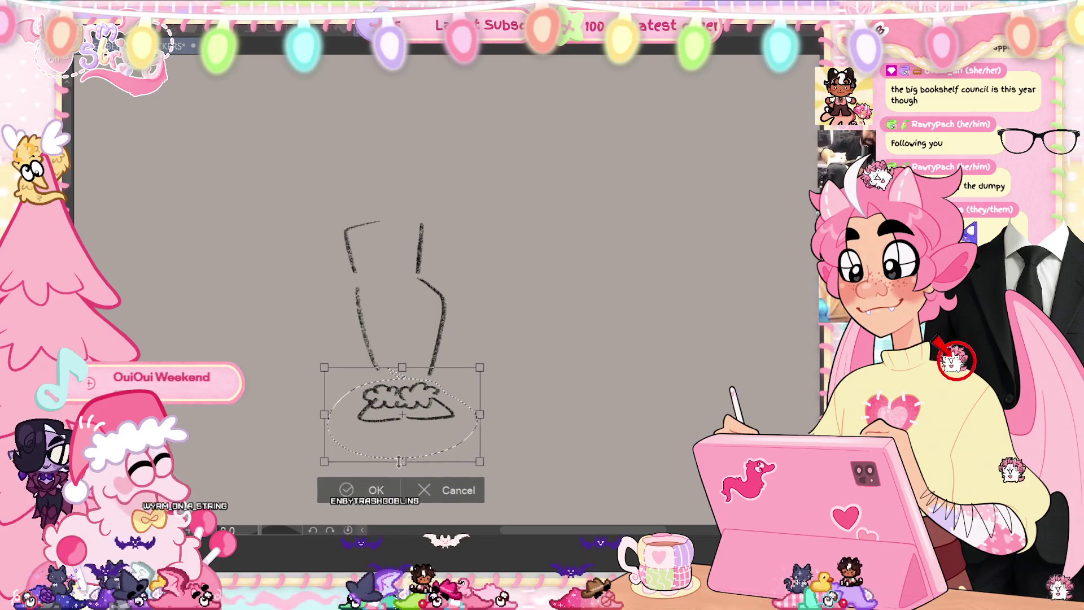
left_click_drag(400, 461, 402, 445)
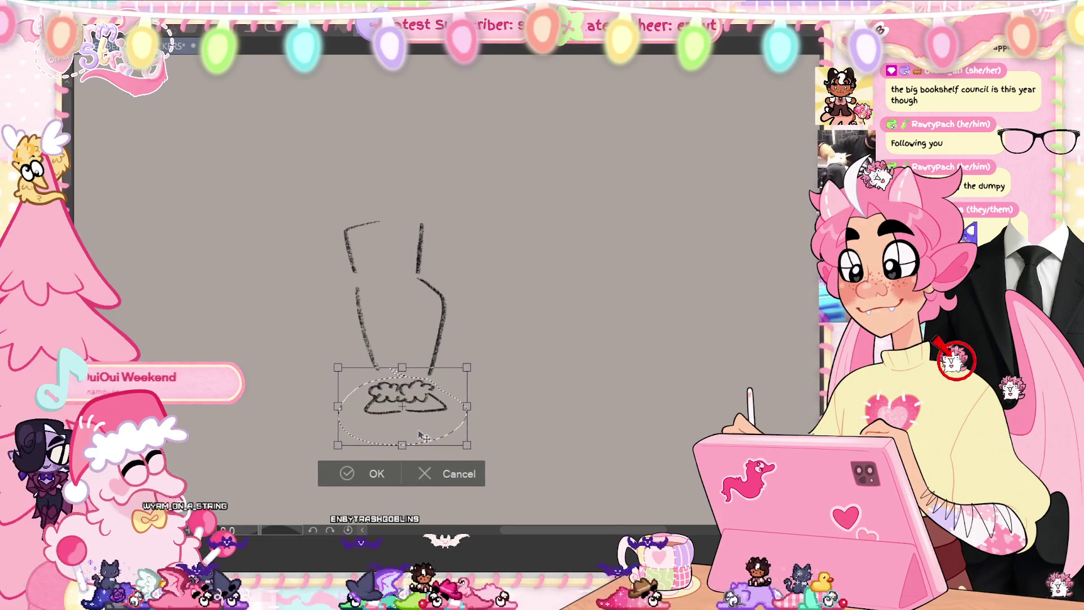
key("ctrl+z")
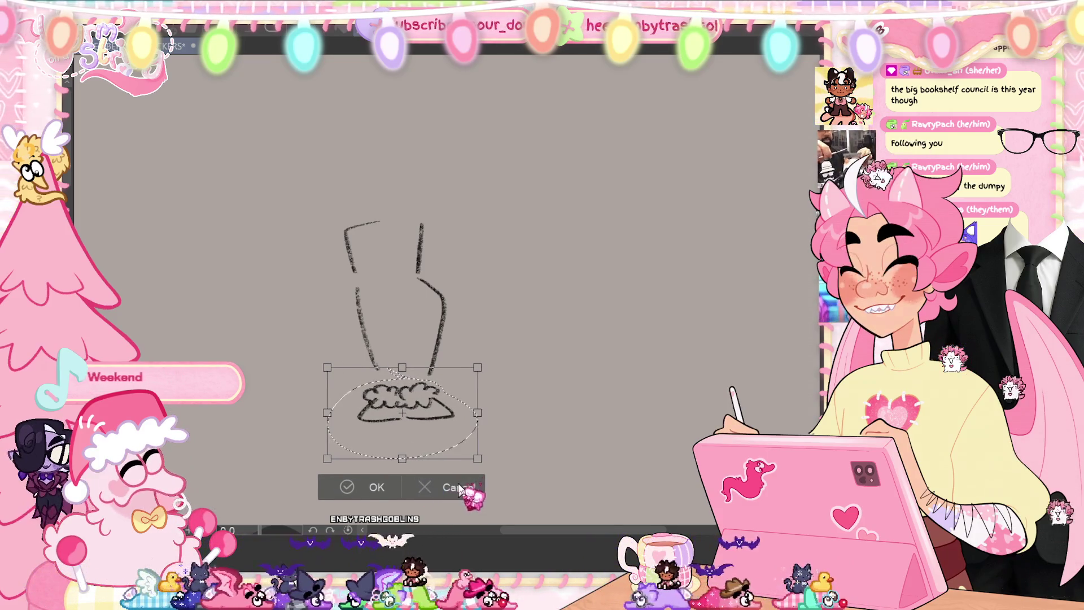
left_click(451, 488)
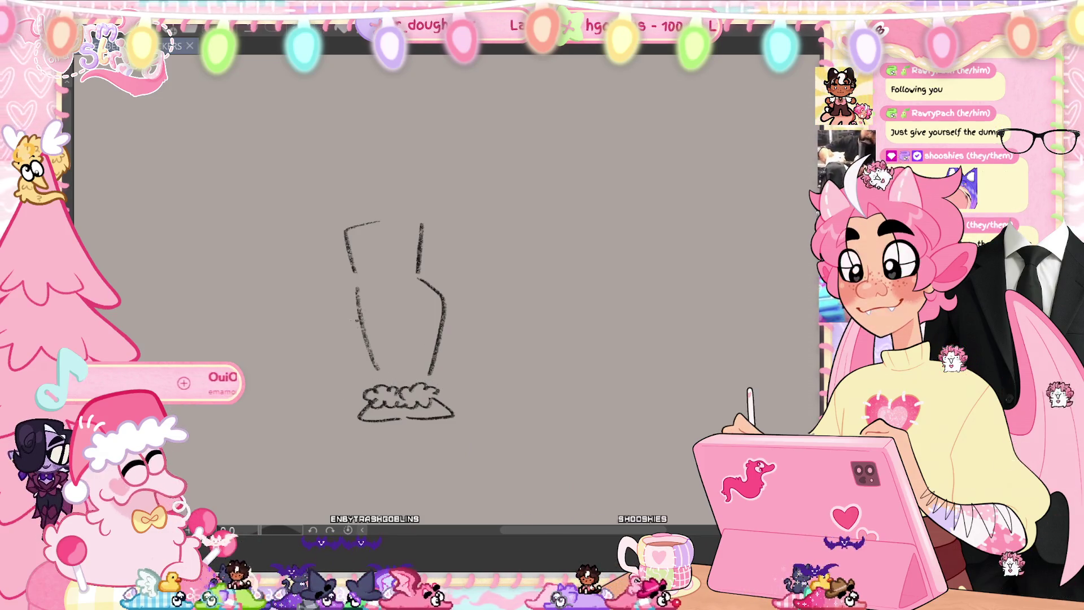
- Draw a wavy, bumpy fluffy band across the legs, remove a stray stroke, and save
mouse_move(347, 320)
left_mouse_down()
mouse_move(408, 338)
mouse_move(452, 303)
left_mouse_up()
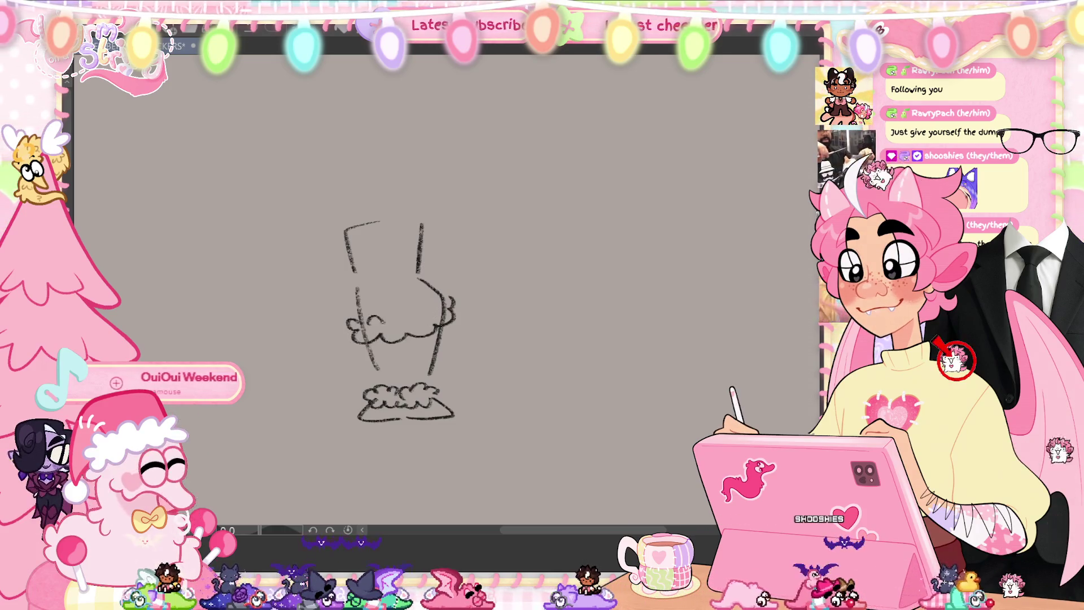
left_click_drag(384, 323, 435, 311)
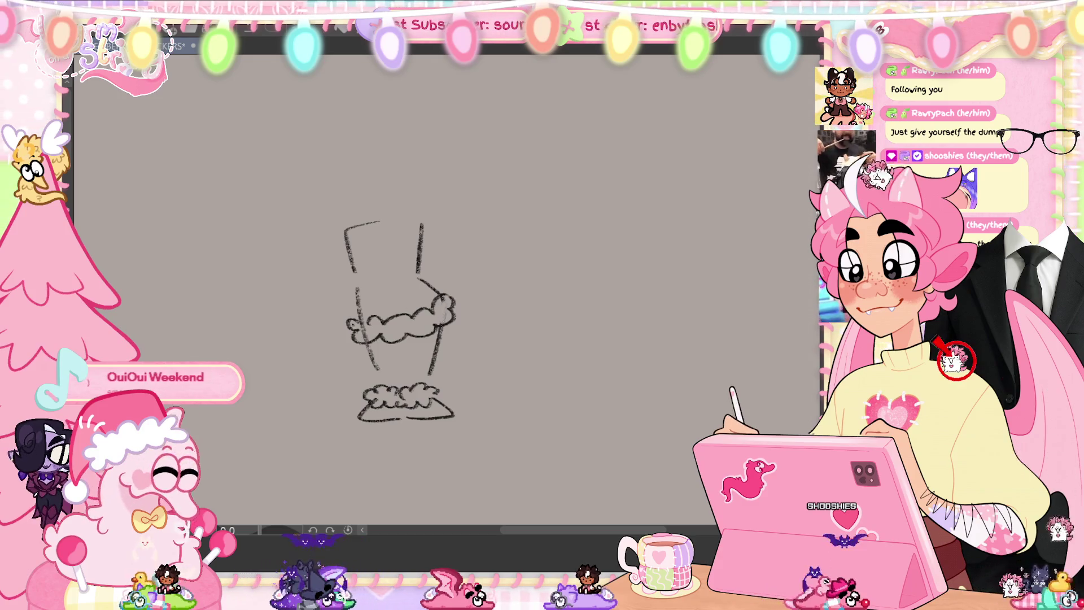
left_click(410, 354)
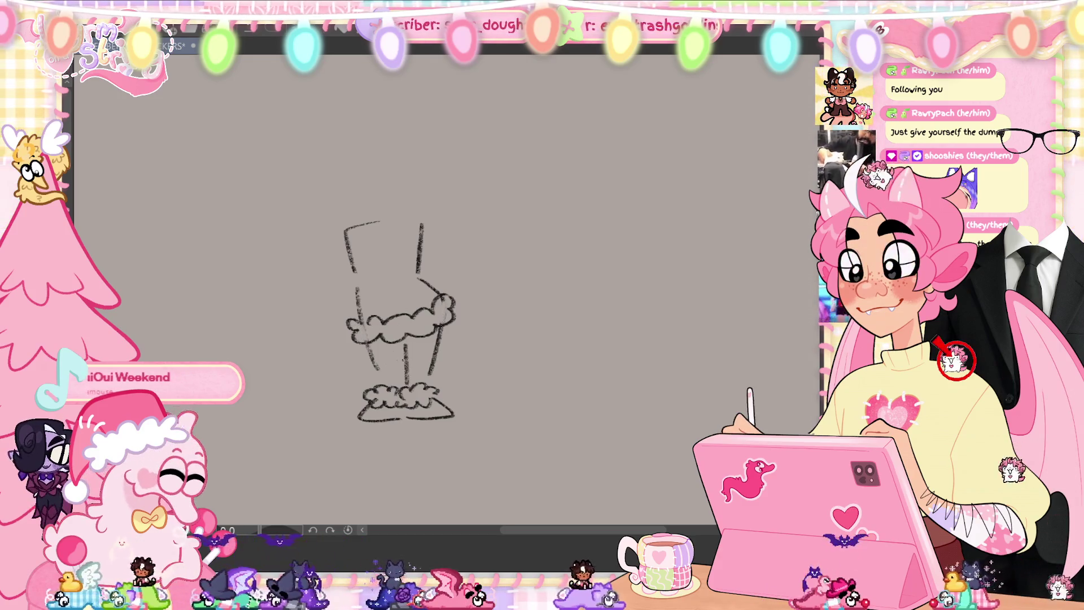
key("ctrl+z")
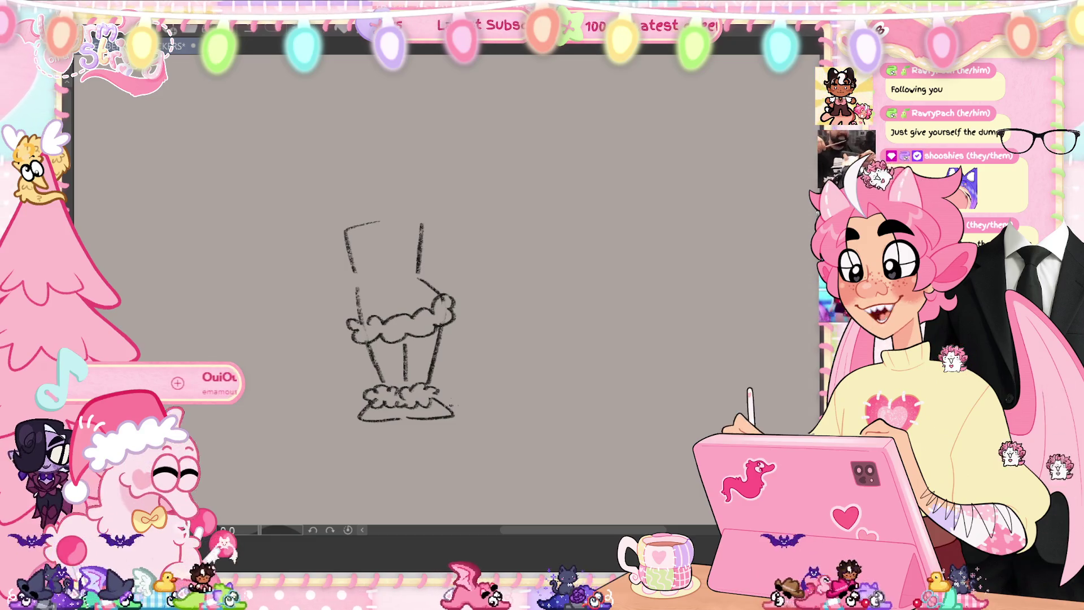
key("ctrl+s")
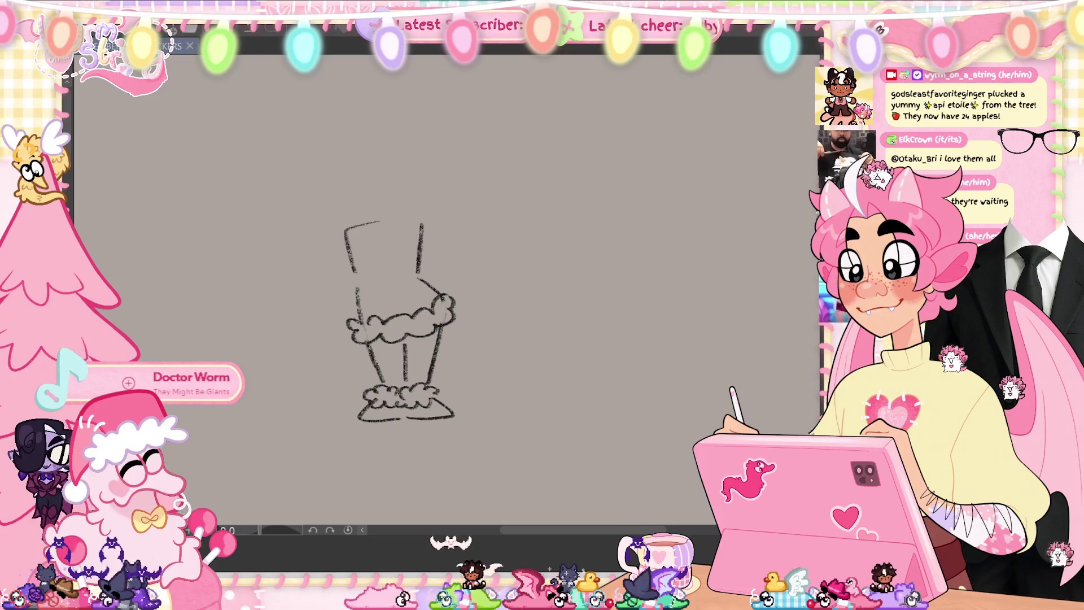
key("ctrl+0")
key("ctrl+v")
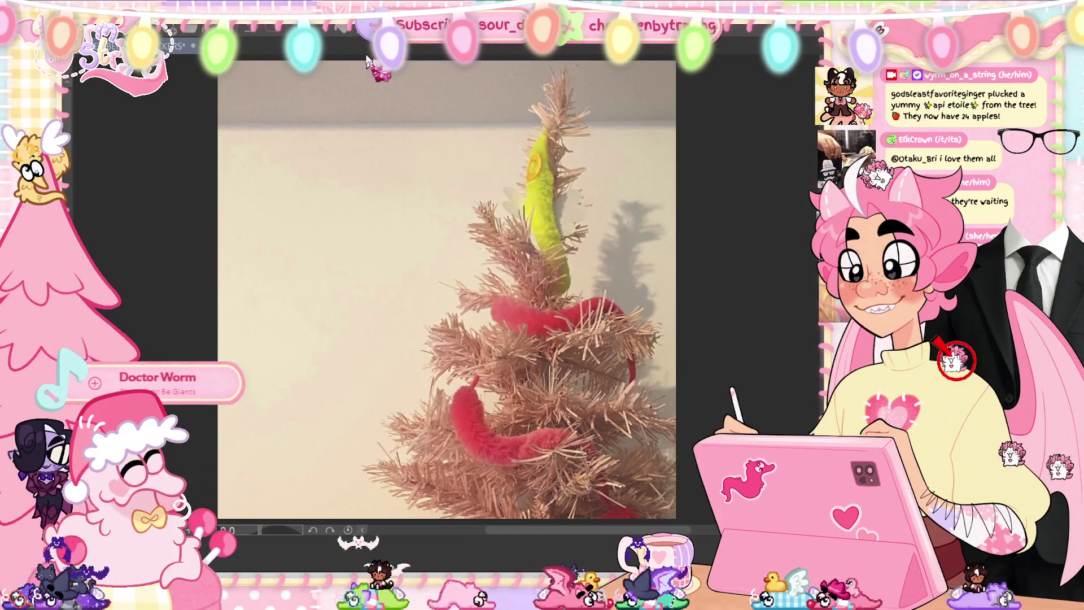
key("ctrl+t")
left_click_drag(363, 41, 355, 428)
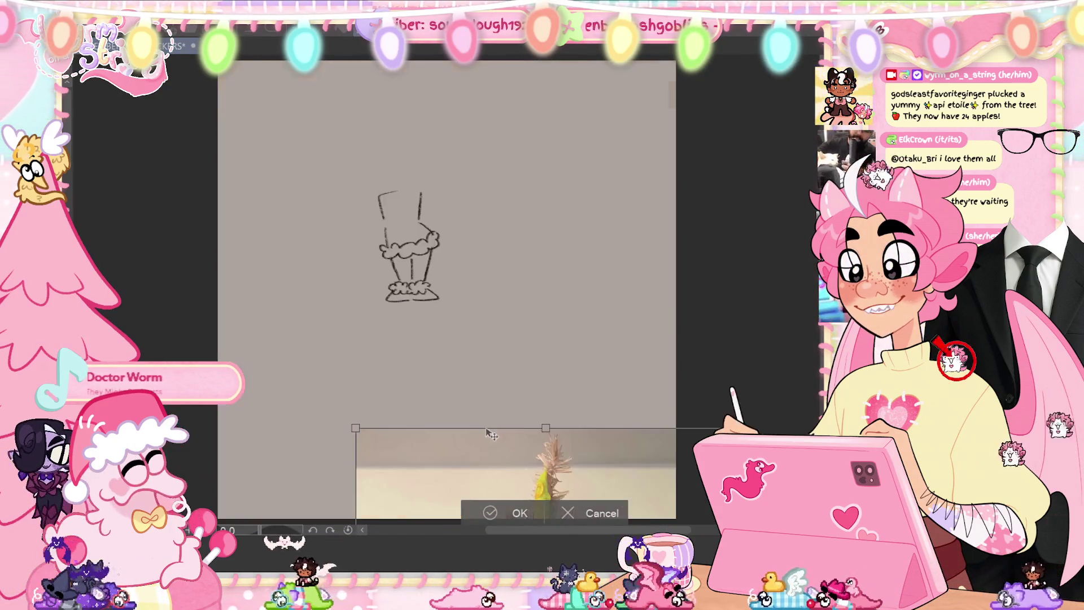
key("ctrl+z")
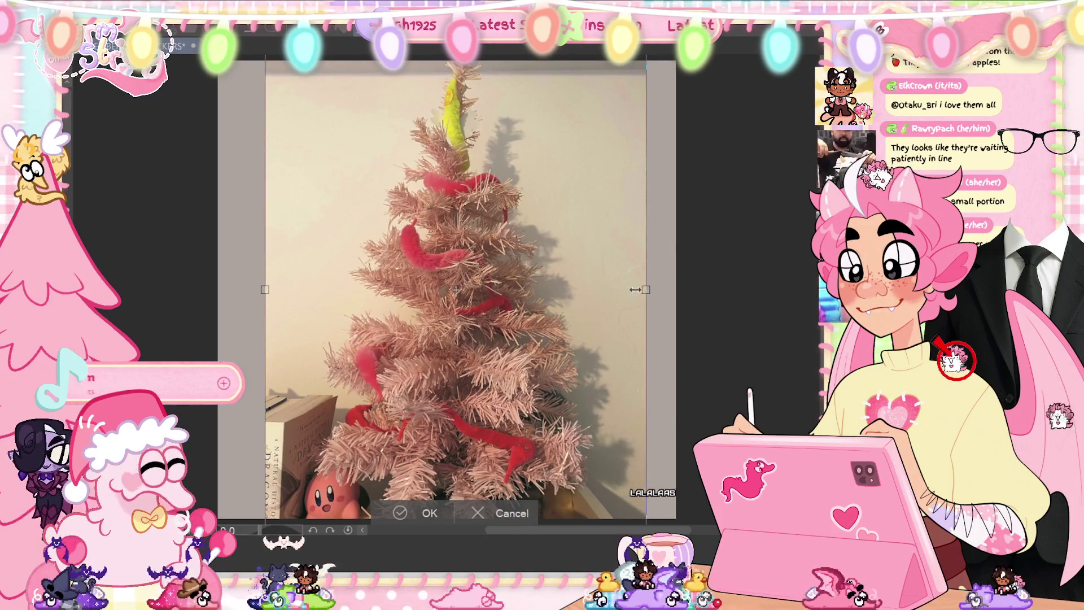
left_click_drag(646, 290, 566, 311)
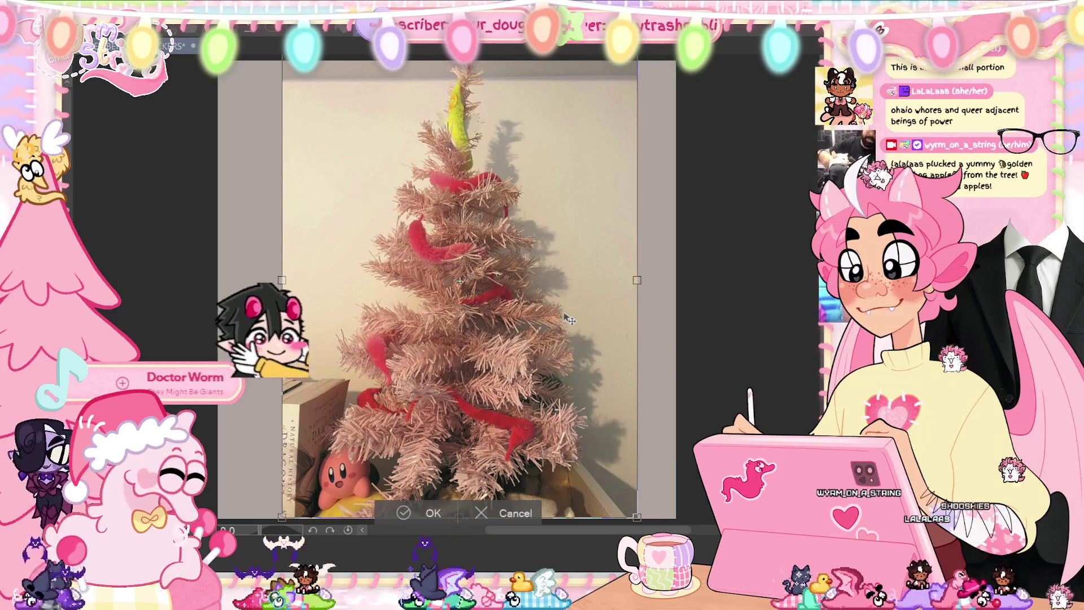
key("Return")
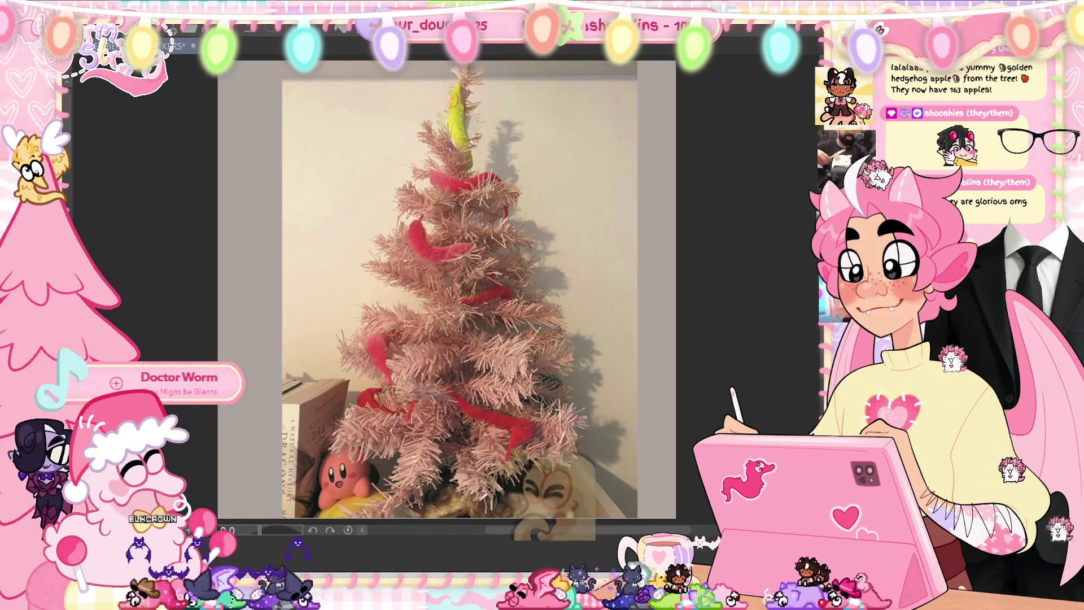
key("ctrl+plus")
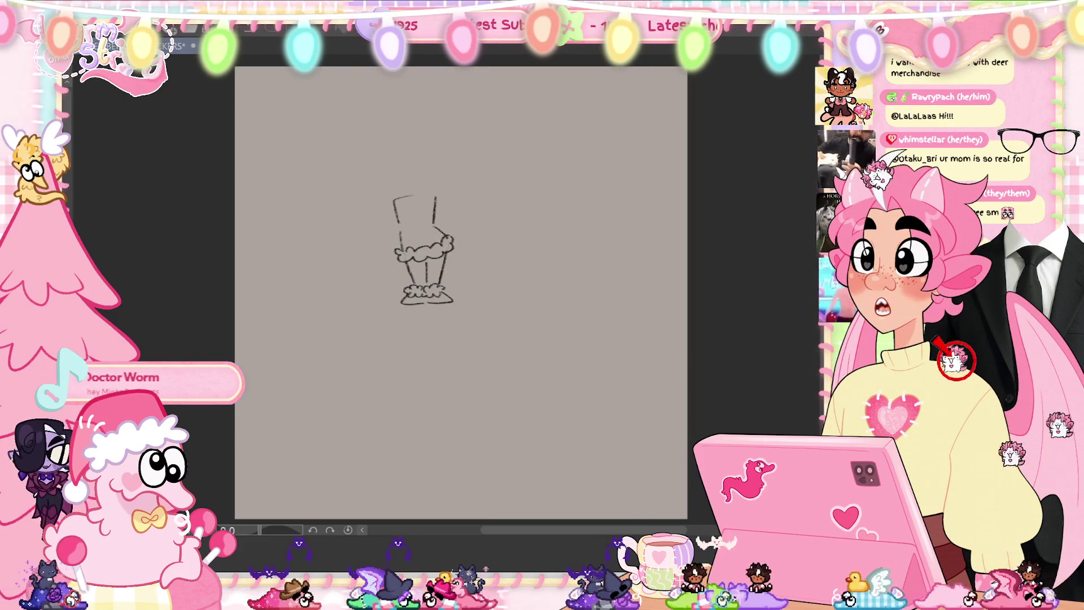
- Draw a curved line above the trim, then transform and deselect the leg sketch
scroll(429, 254, "up", 3)
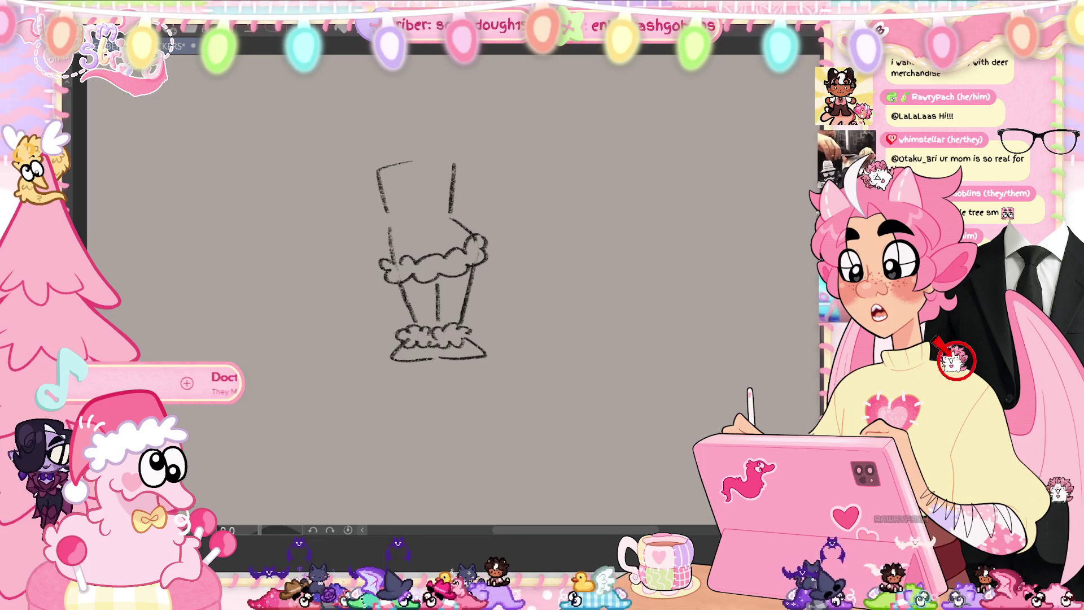
scroll(679, 244, "up", 2)
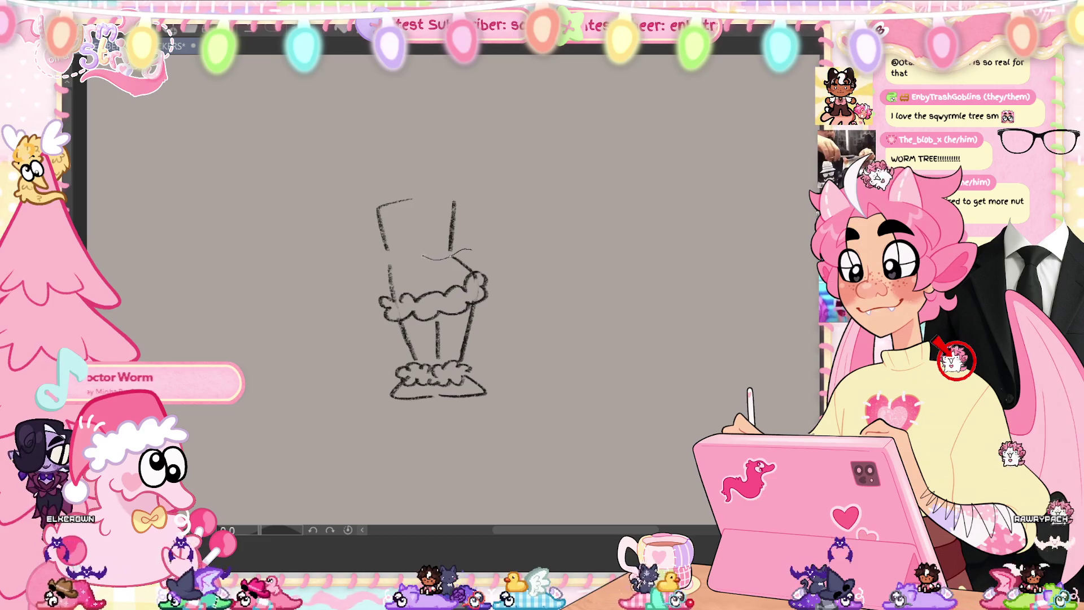
left_click_drag(368, 258, 472, 250)
left_click_drag(524, 226, 368, 258)
key("ctrl+t")
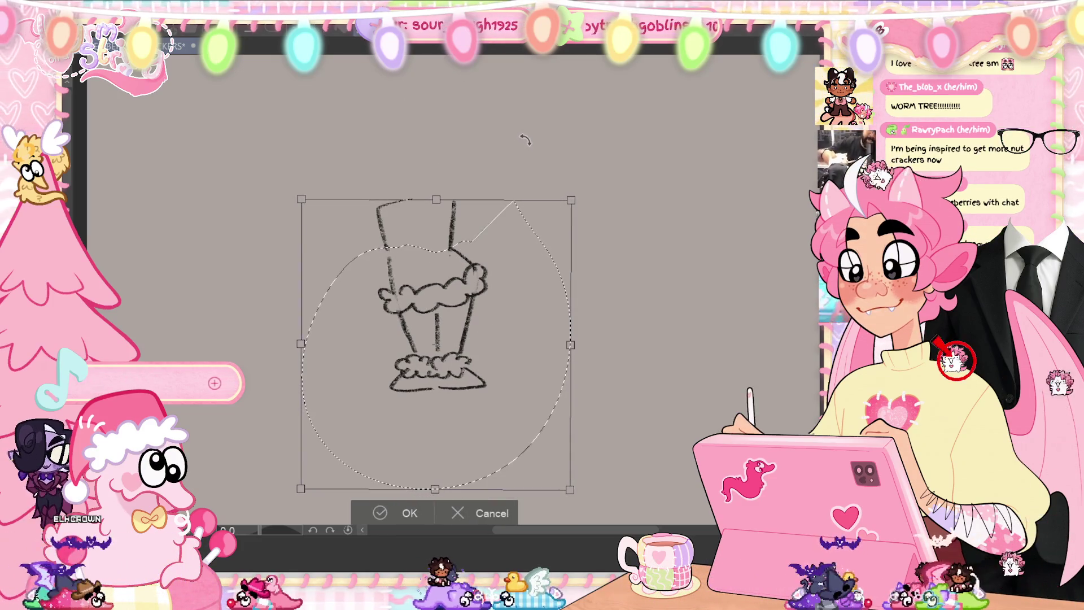
left_click(395, 513)
key("ctrl+d")
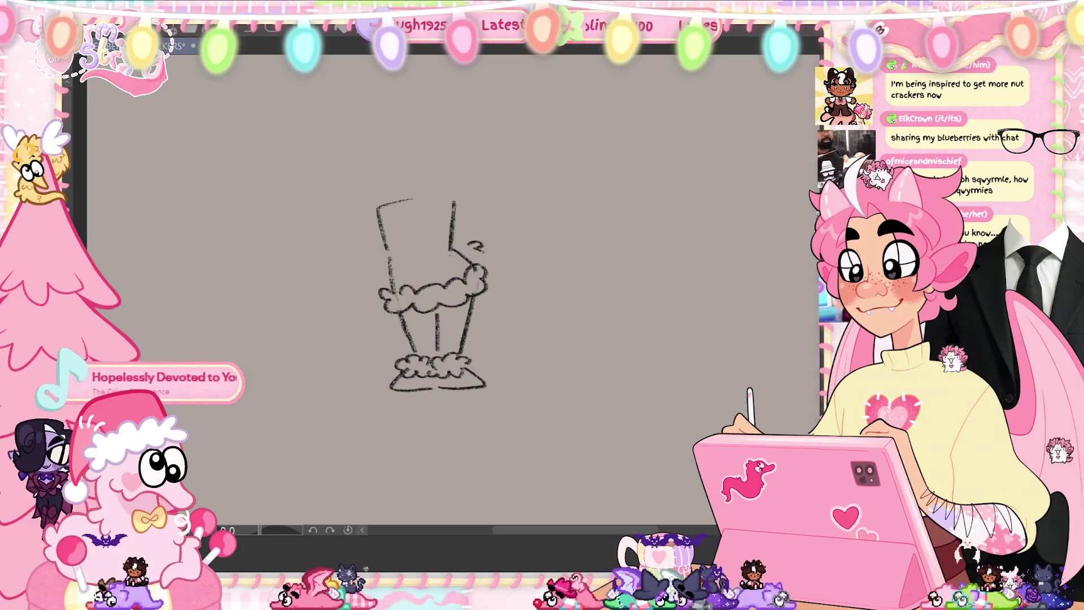
- Sketch the torso side and the left arm bent toward the hip
mouse_move(464, 207)
left_mouse_down()
mouse_move(479, 255)
mouse_move(469, 239)
mouse_move(490, 265)
left_mouse_up()
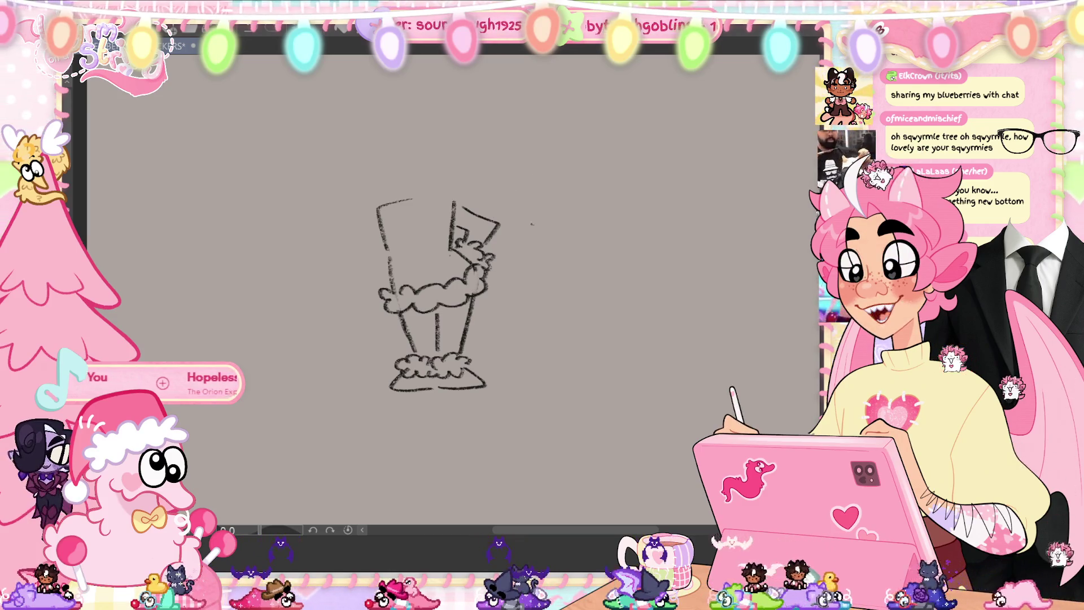
left_click_drag(376, 251, 372, 275)
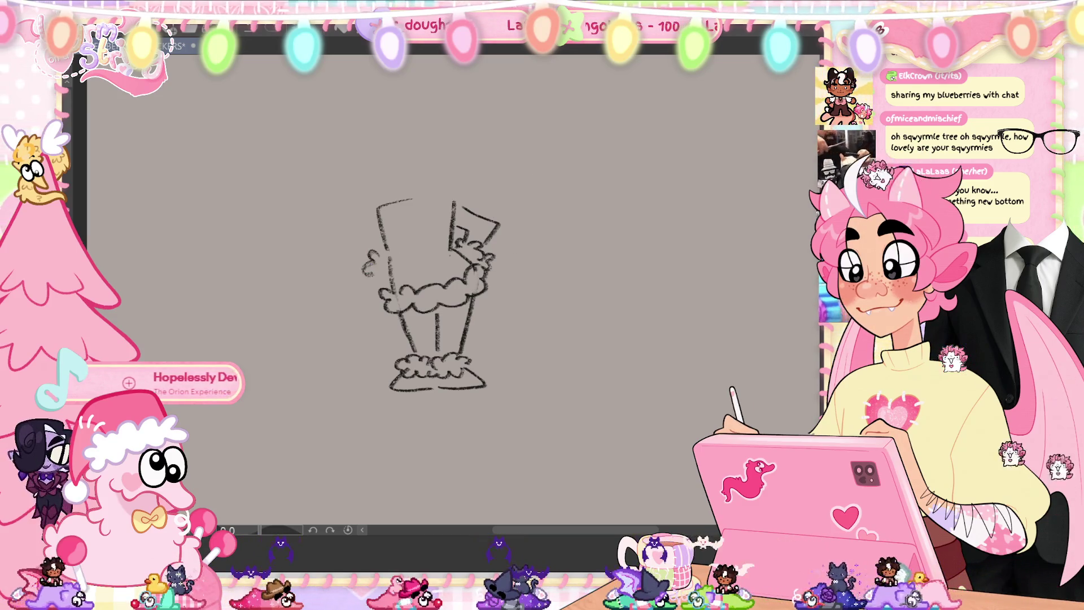
left_click_drag(371, 210, 347, 240)
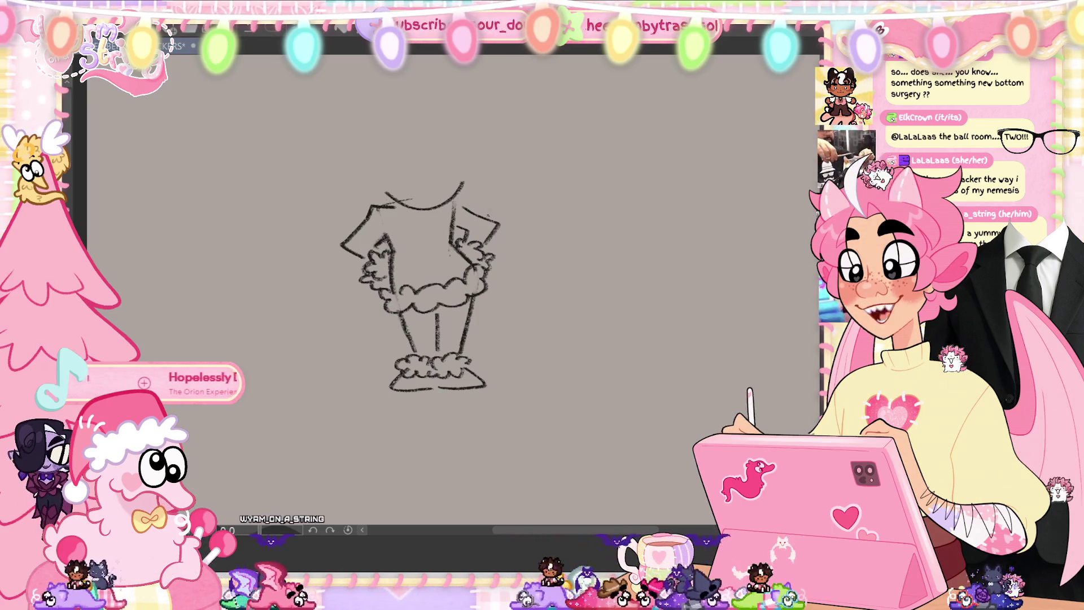
- Redraw the neckline as a fluffy collar arc across the top of the torso
key("ctrl+z")
left_click_drag(378, 194, 468, 180)
key("ctrl+z")
left_click_drag(377, 193, 468, 180)
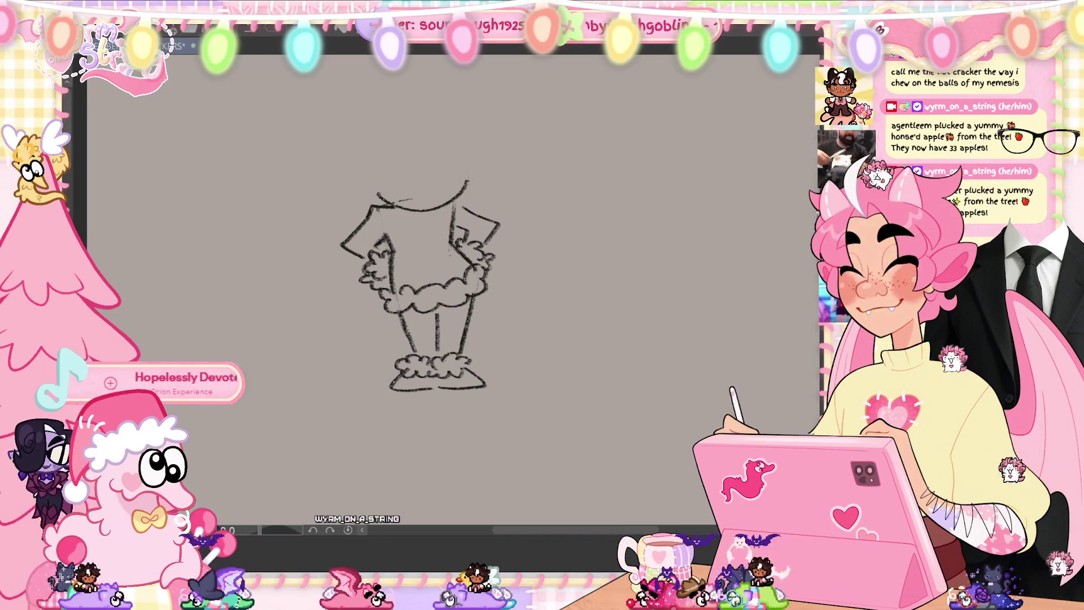
key("ctrl+z")
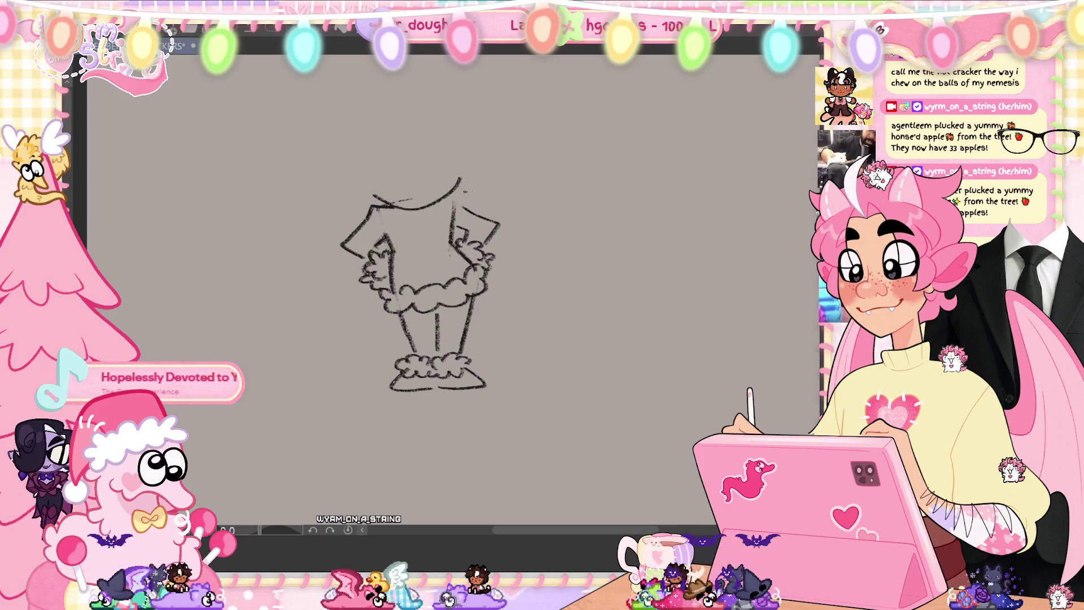
key("ctrl+z")
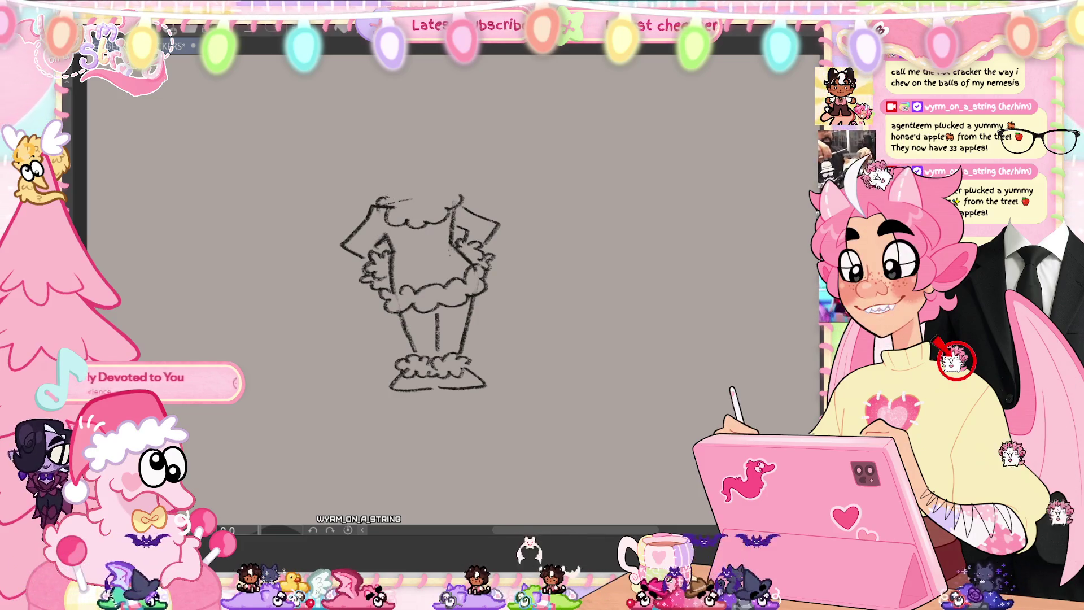
left_click_drag(378, 189, 464, 176)
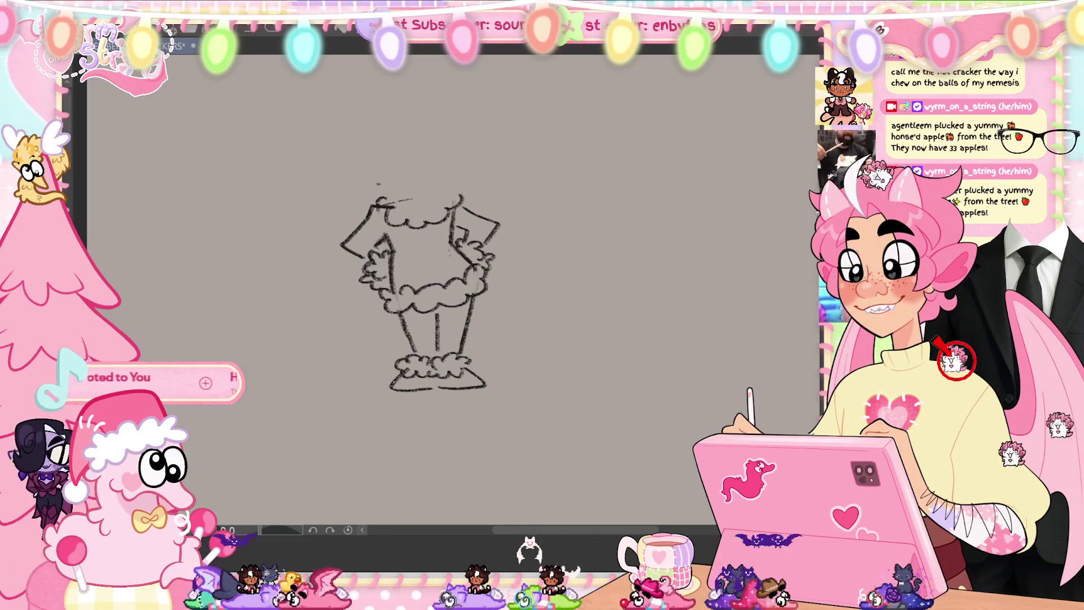
left_click_drag(374, 183, 464, 175)
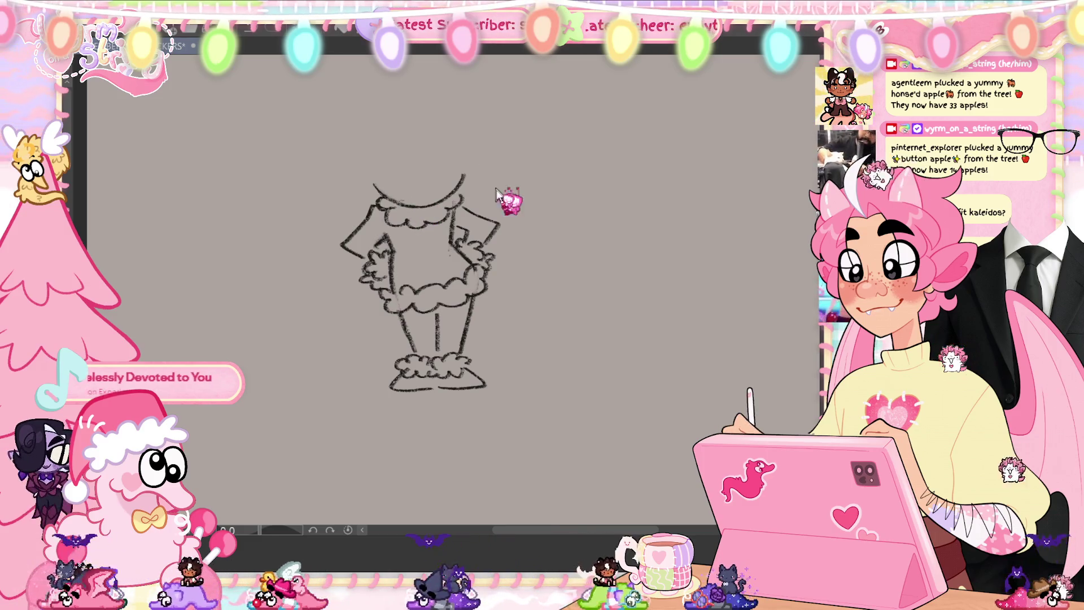
- Save, then draw a curled tail left of the legs, redoing its bottom edge toward the feet
key("ctrl+s")
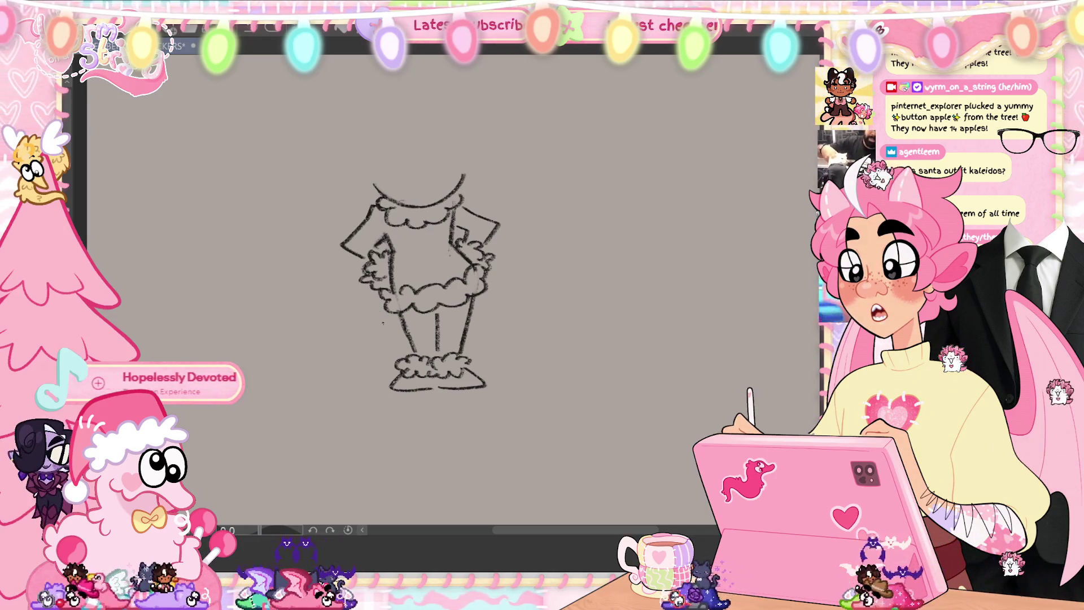
left_click_drag(389, 313, 342, 364)
left_click_drag(288, 321, 319, 370)
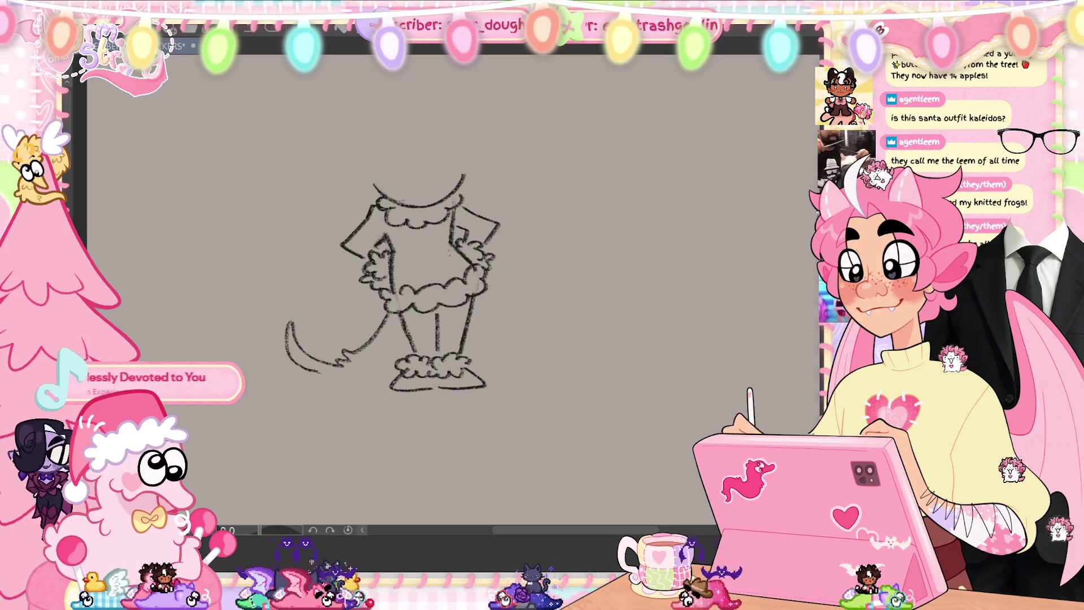
key("ctrl+z")
key("ctrl+z")
key("ctrl+z")
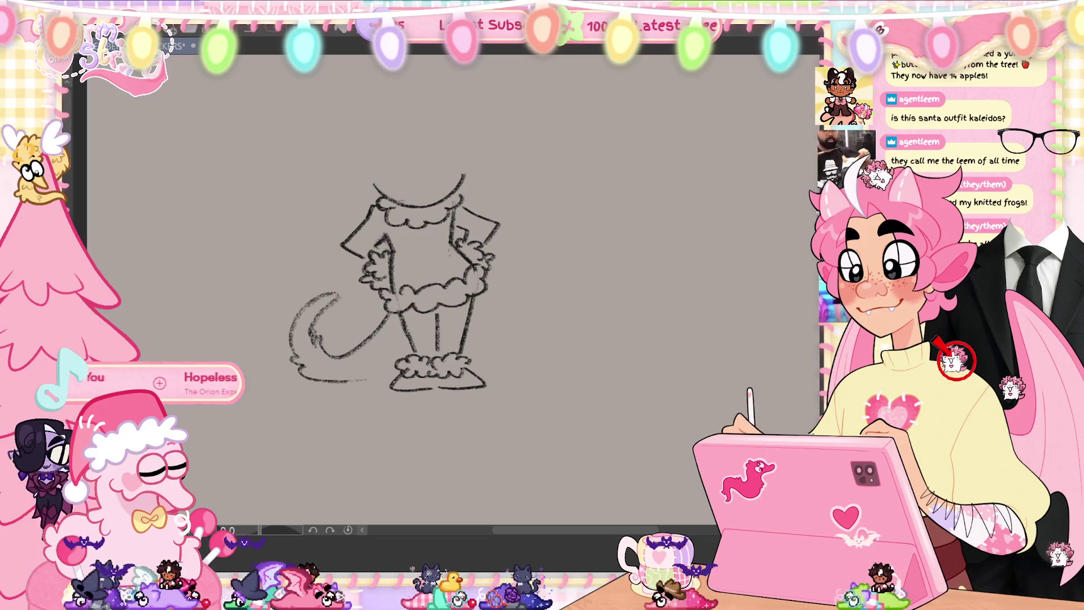
left_click_drag(364, 380, 393, 370)
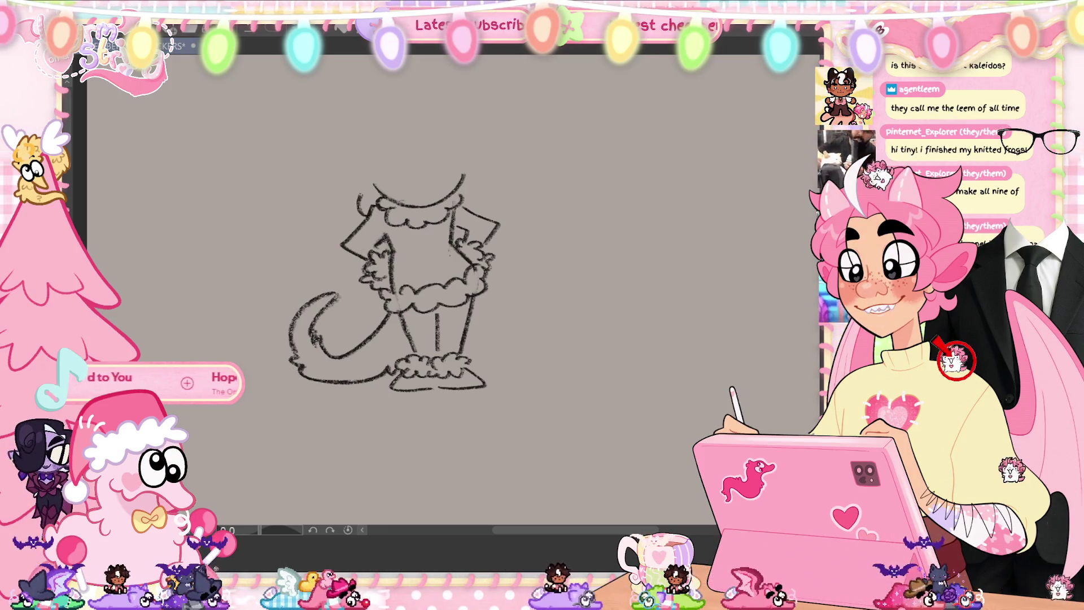
- Draw pointed bat wings on both sides of the torso, then erase the stray left leg line
mouse_move(312, 238)
left_mouse_down()
mouse_move(361, 193)
mouse_move(345, 223)
left_mouse_up()
mouse_move(476, 187)
left_mouse_down()
mouse_move(478, 214)
mouse_move(531, 217)
left_mouse_up()
key("ctrl+z")
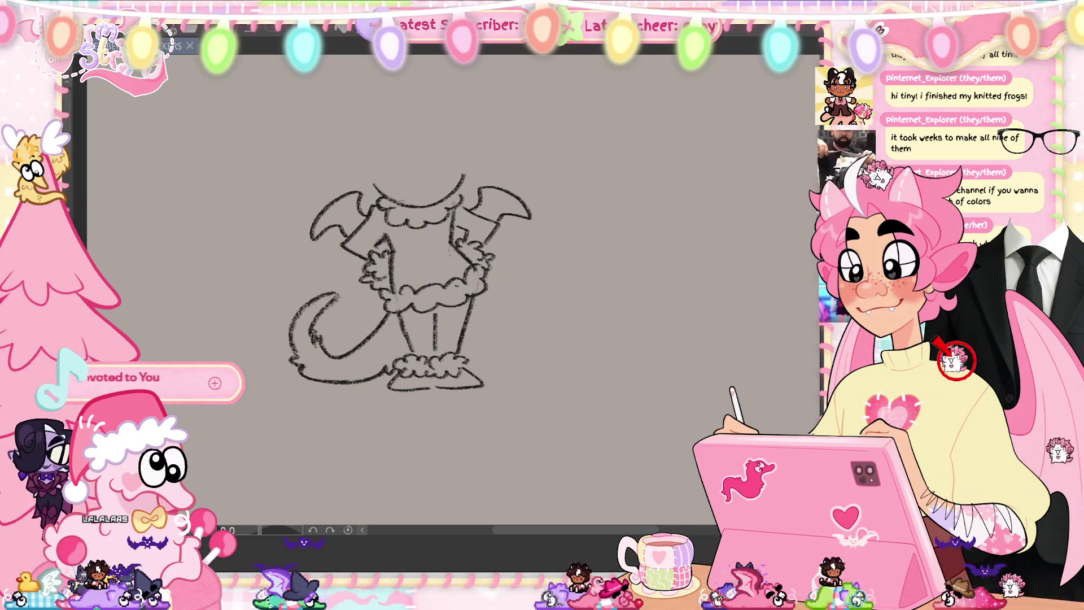
left_click(442, 337)
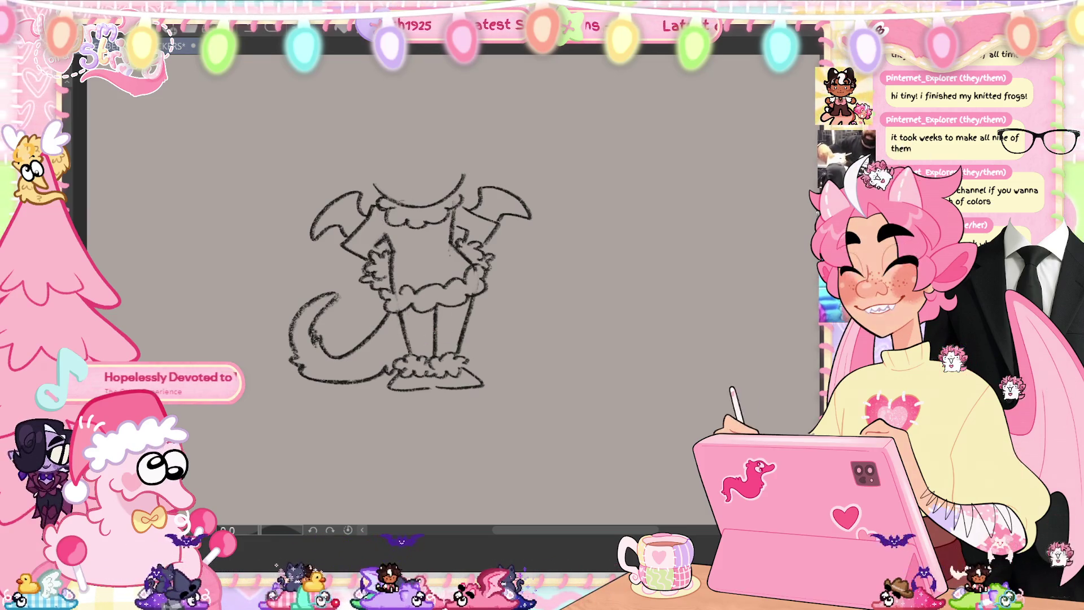
mouse_move(409, 367)
left_mouse_down()
mouse_move(400, 313)
mouse_move(410, 354)
left_mouse_up()
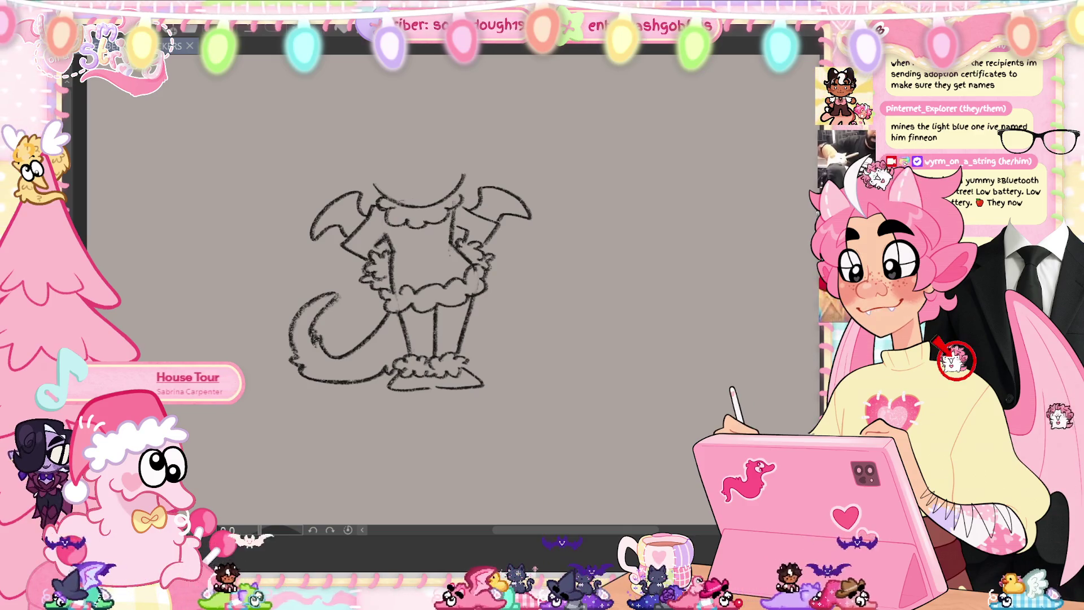
- Zoom in and pan the view down over the winged figure sketch
scroll(410, 284, "up", 1)
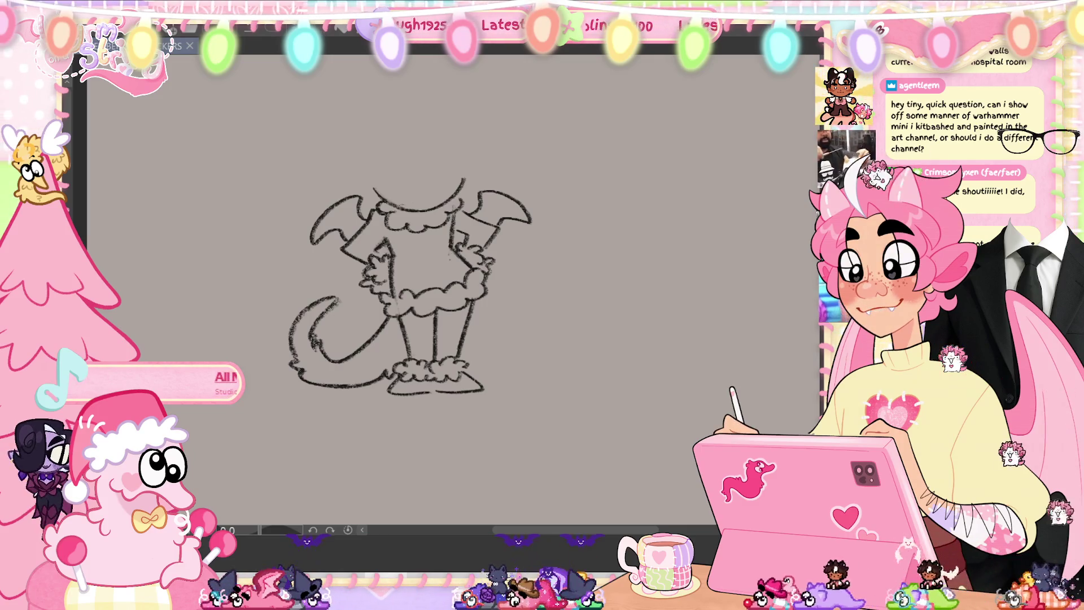
left_click_drag(411, 287, 410, 299)
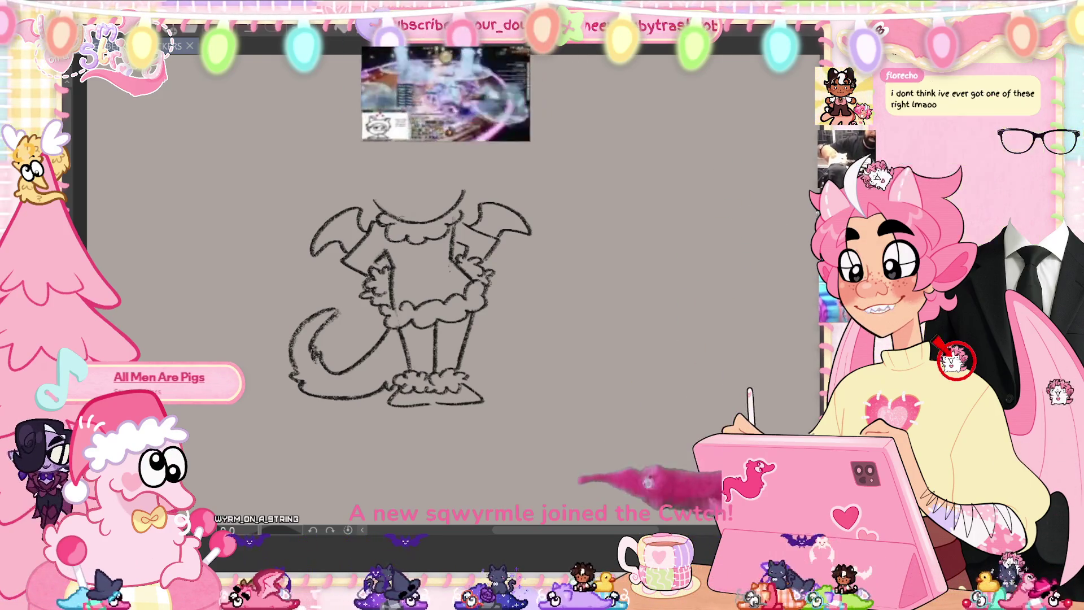
left_click_drag(410, 288, 411, 305)
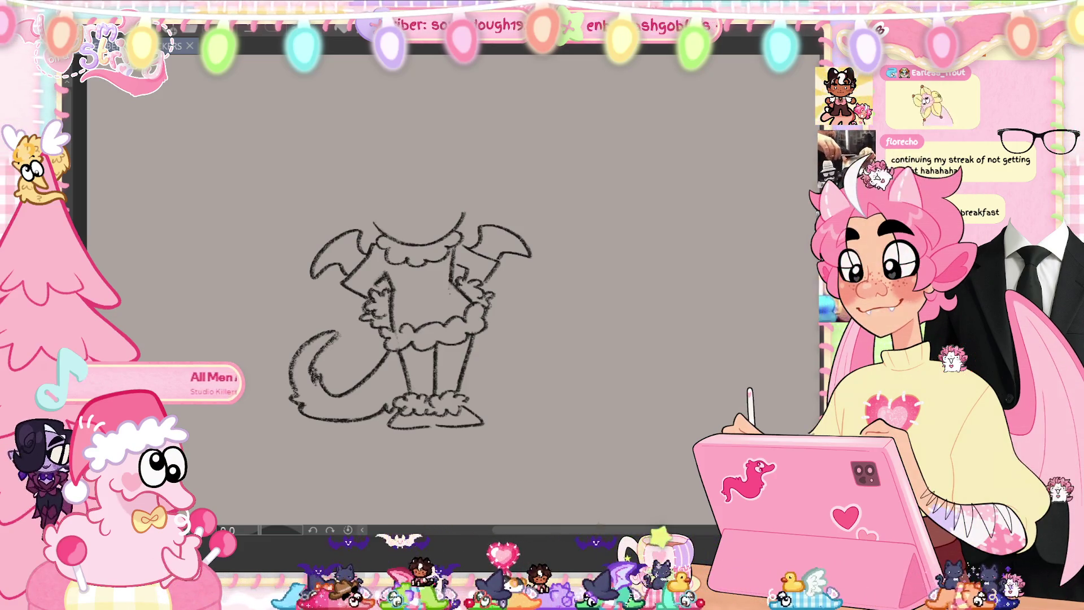
- Sketch a hat shape on the head with a crescent curve and a horn shape above it
scroll(411, 325, "up", 1)
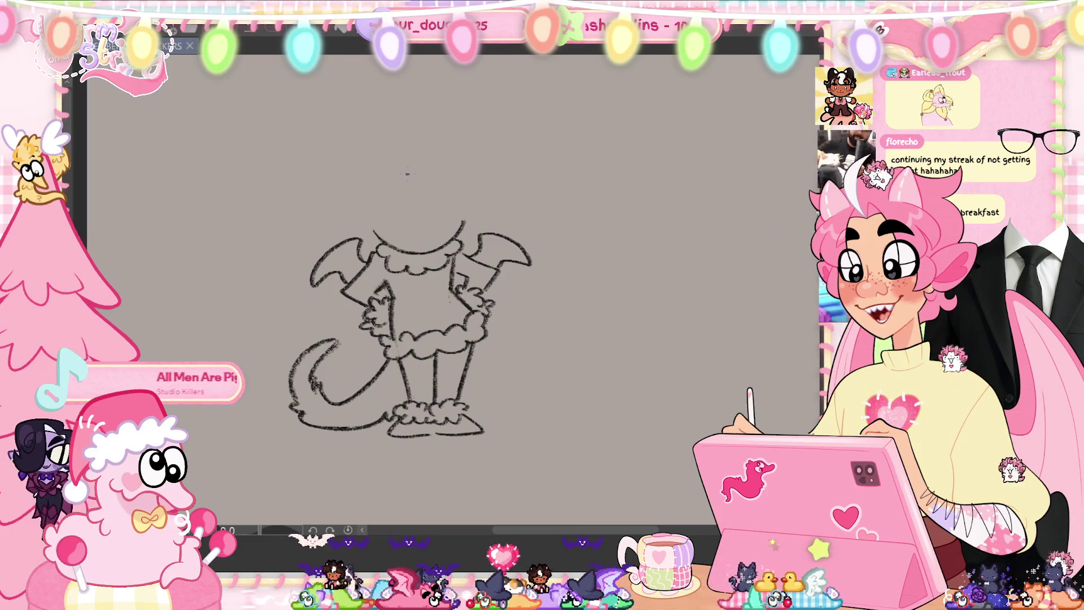
mouse_move(411, 177)
left_mouse_down()
mouse_move(350, 200)
mouse_move(371, 197)
left_mouse_up()
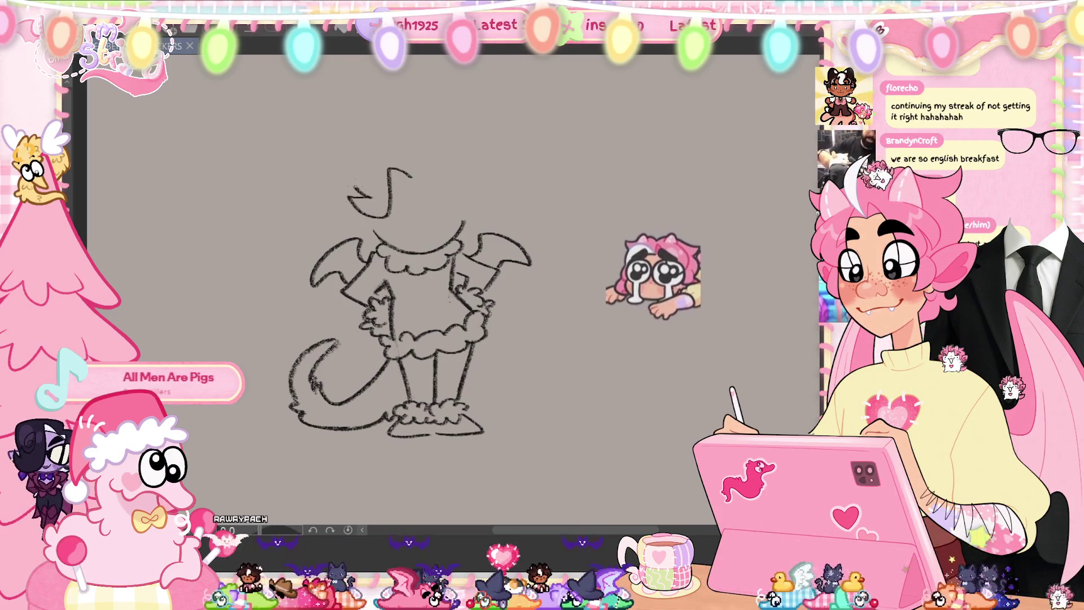
mouse_move(403, 122)
left_mouse_down()
mouse_move(419, 175)
mouse_move(481, 204)
mouse_move(483, 187)
left_mouse_up()
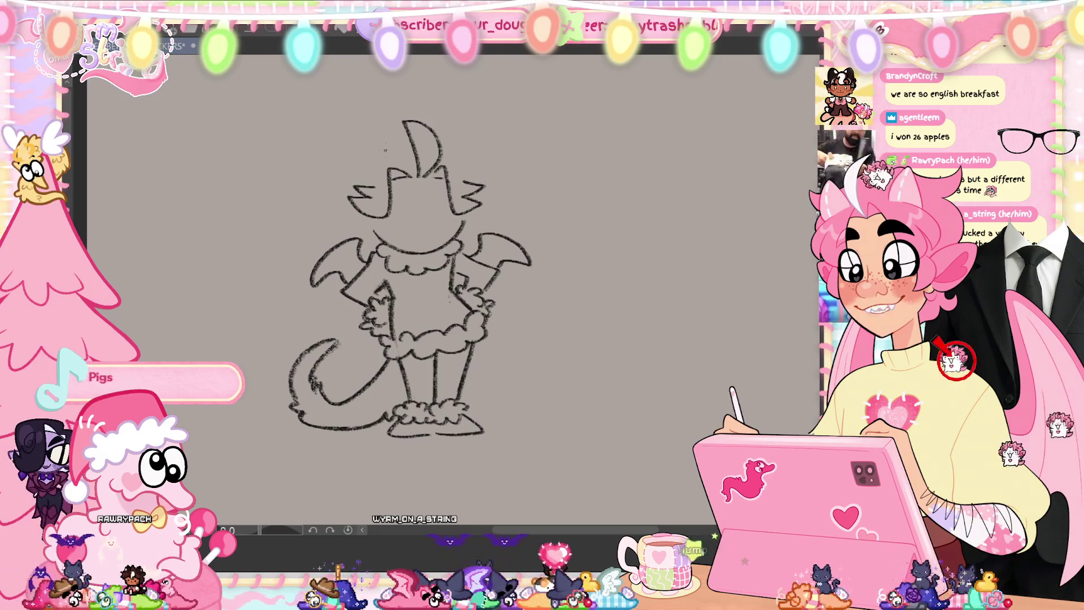
left_click_drag(439, 150, 460, 153)
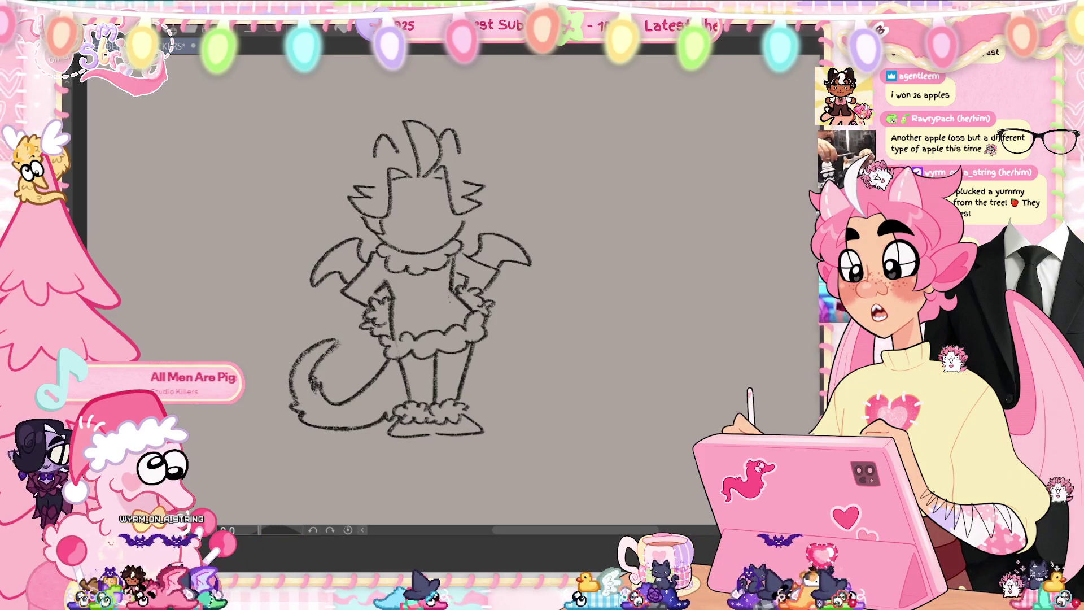
- Draw looping ears beside the head and redraw the head's right outline
left_click_drag(384, 217, 381, 243)
key("ctrl+z")
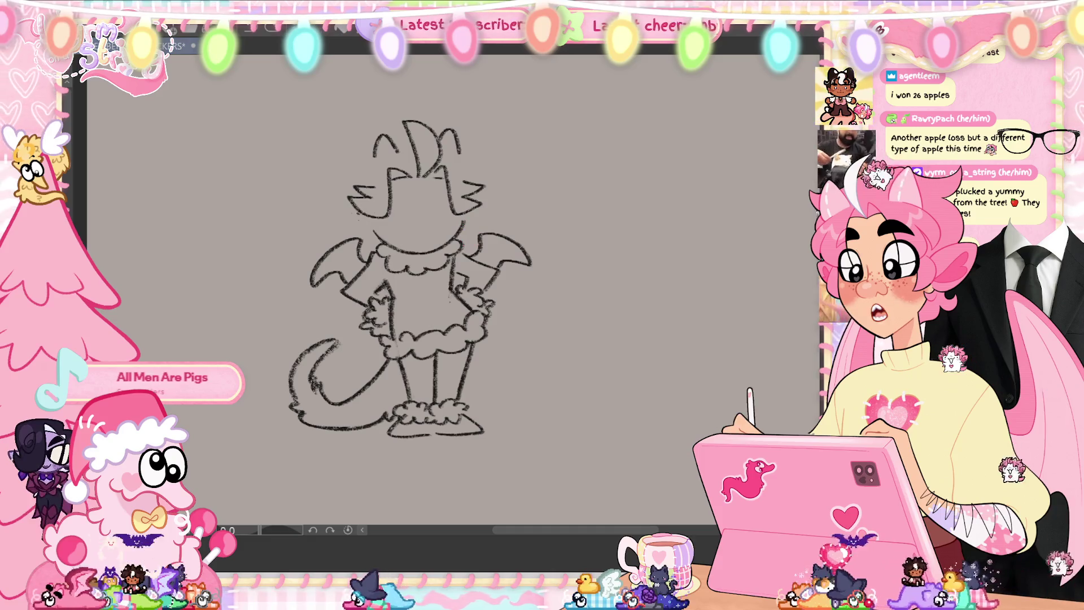
left_click_drag(387, 203, 375, 234)
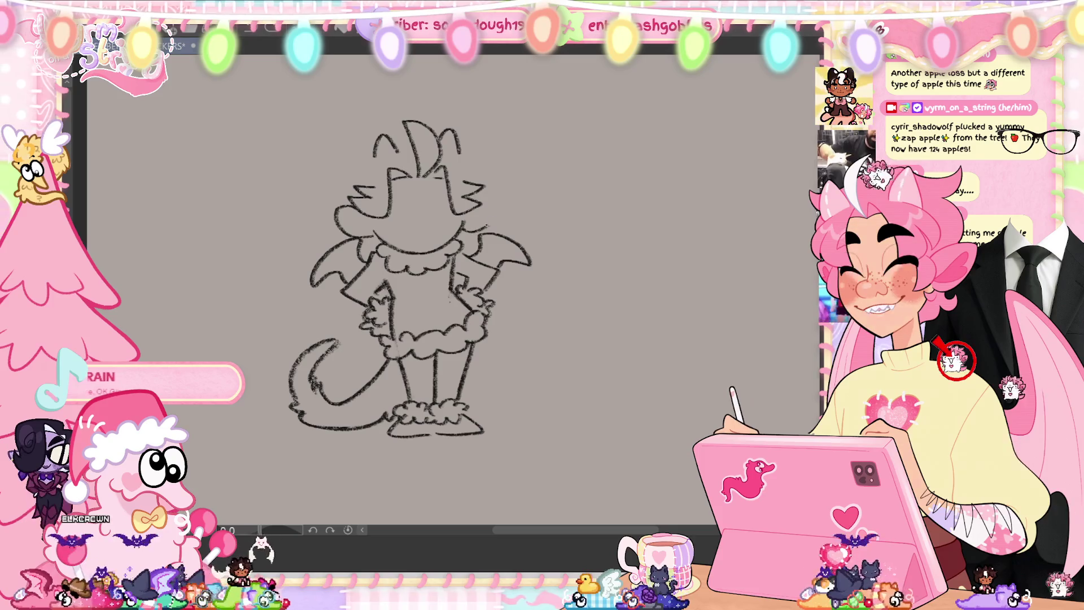
left_click_drag(475, 199, 493, 201)
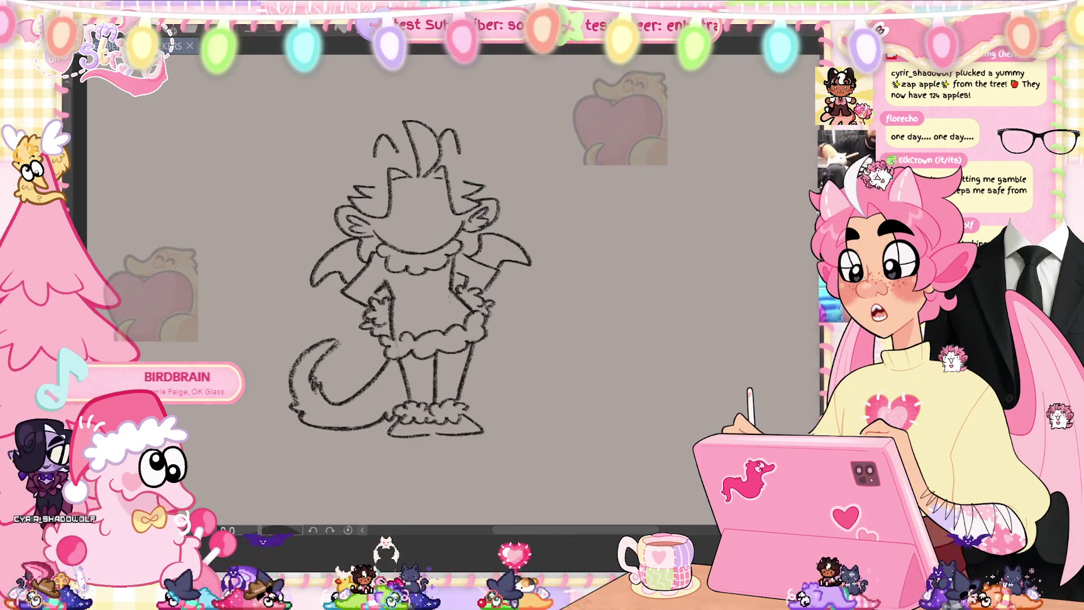
scroll(410, 283, "up", 1)
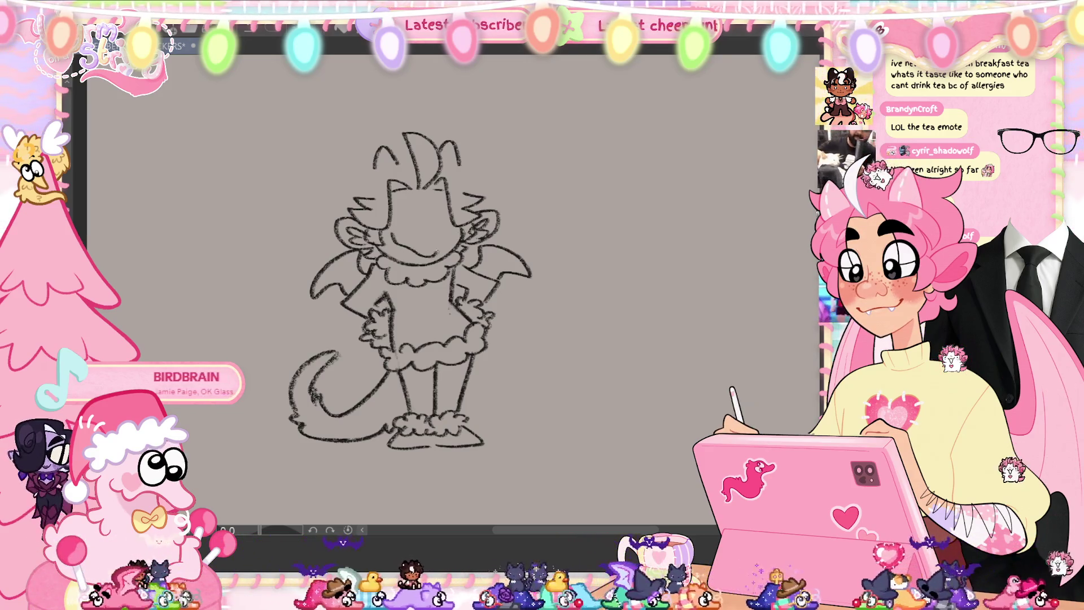
- Remove the mouth stroke, save the drawing, and start hair strokes over the head
key("ctrl+z")
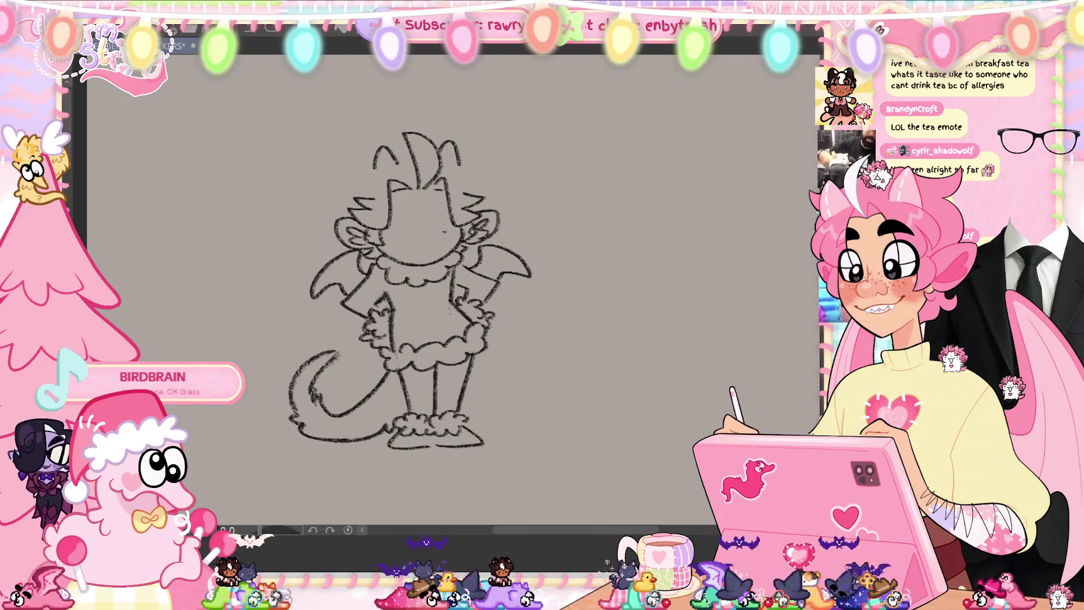
key("ctrl+s")
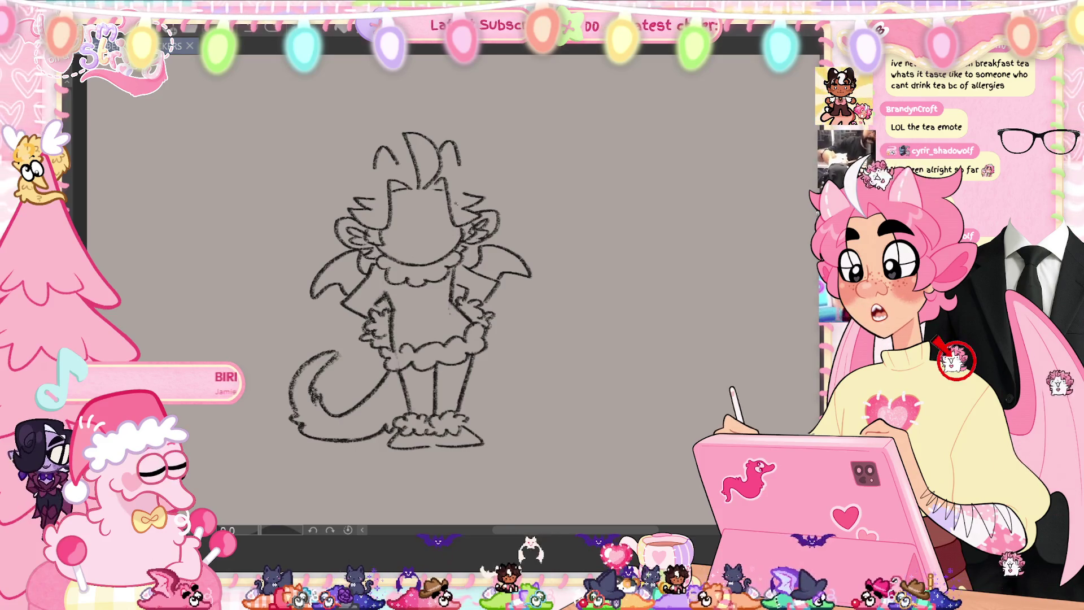
mouse_move(414, 167)
left_mouse_down()
mouse_move(375, 60)
mouse_move(396, 104)
left_mouse_up()
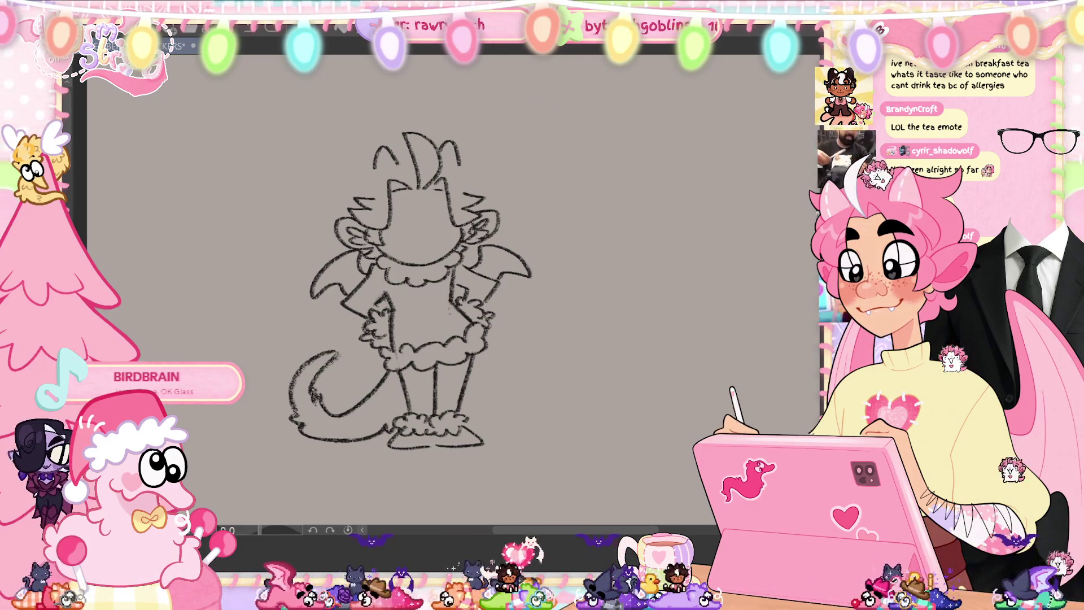
- Add curly hair at the upper right and left side, restoring the left strokes after undoing
left_click_drag(462, 157, 482, 165)
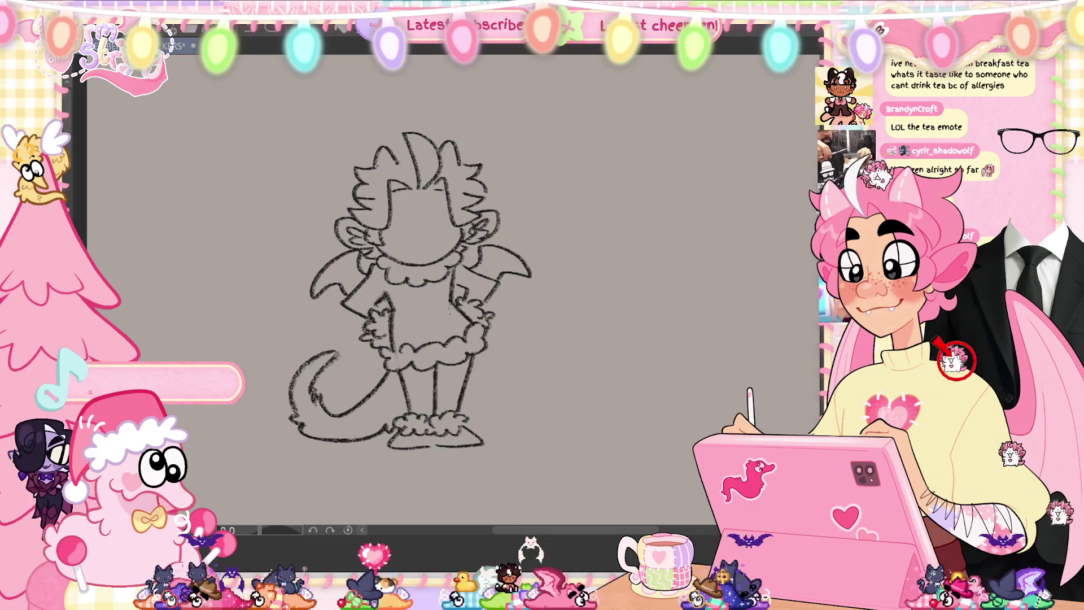
left_click_drag(375, 164, 357, 184)
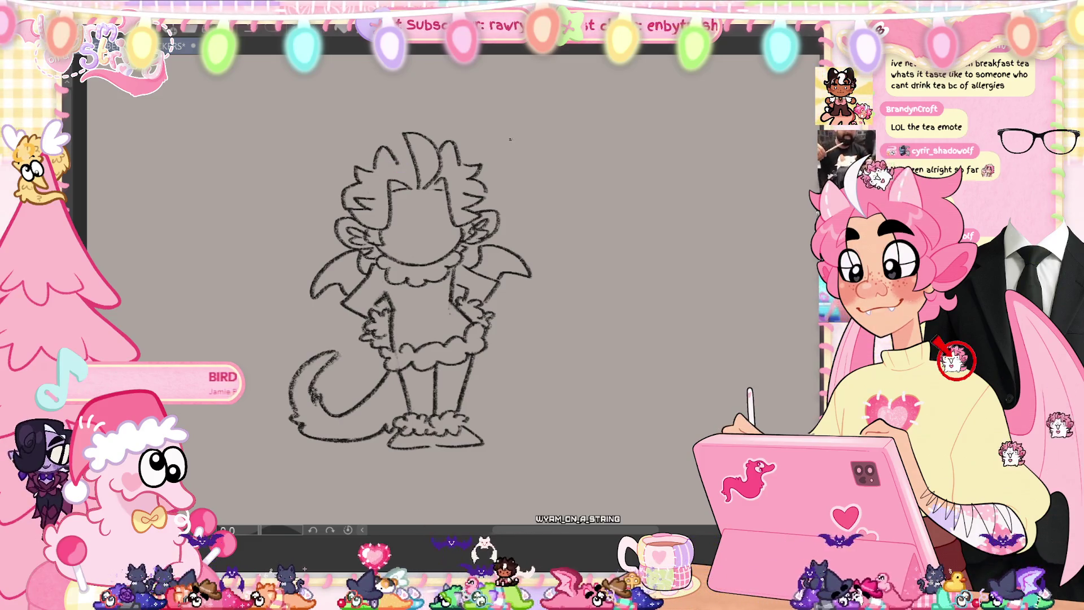
key("ctrl+z")
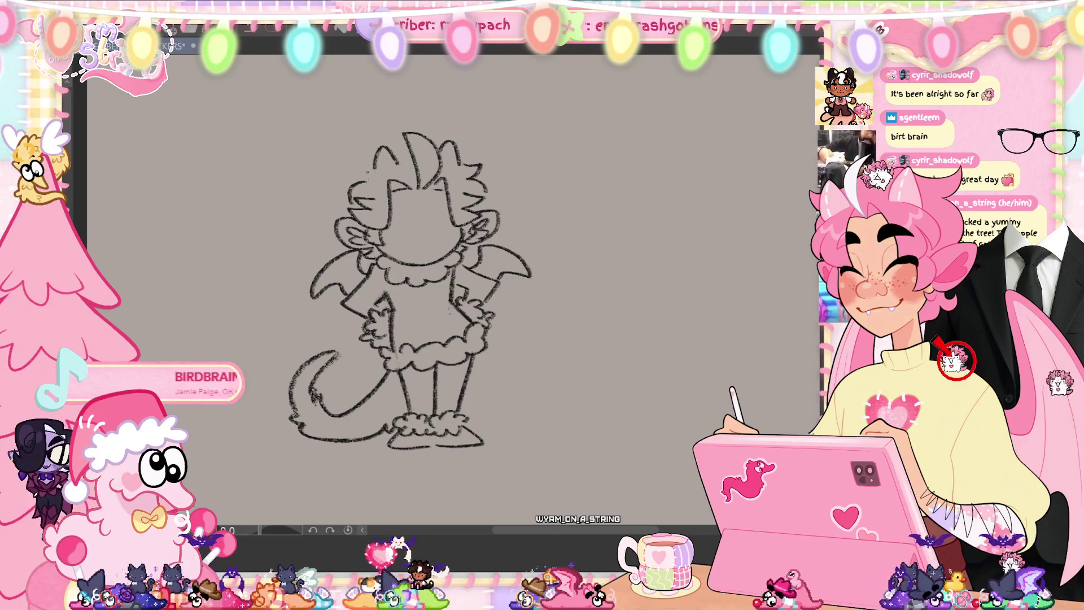
key("ctrl+y")
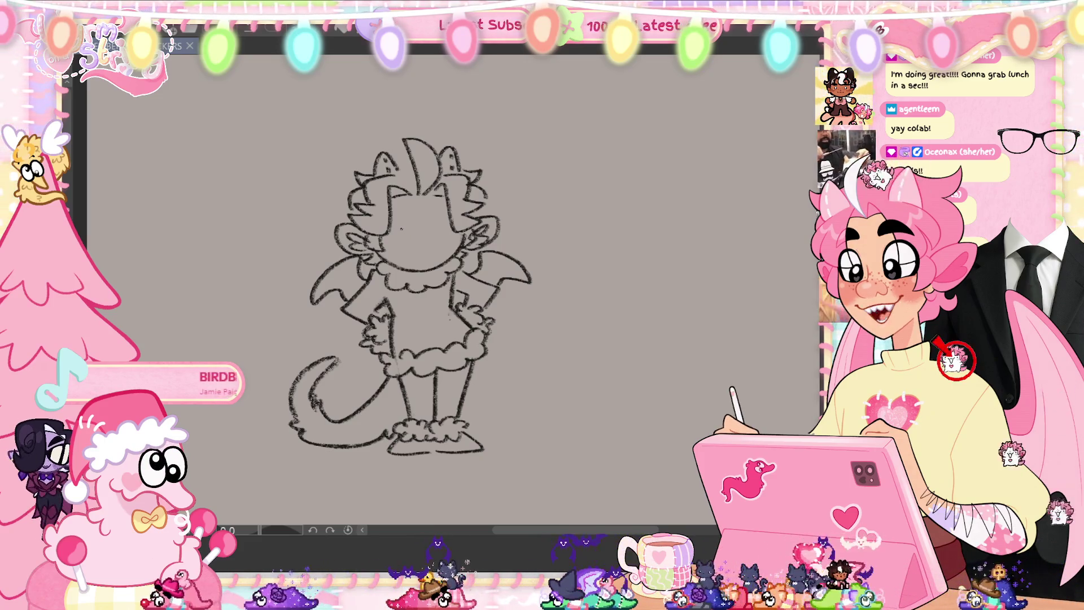
- Draw the eyes and an angled eyebrow, add a stroke under the collar, and lasso the whole figure
left_click_drag(402, 229, 443, 234)
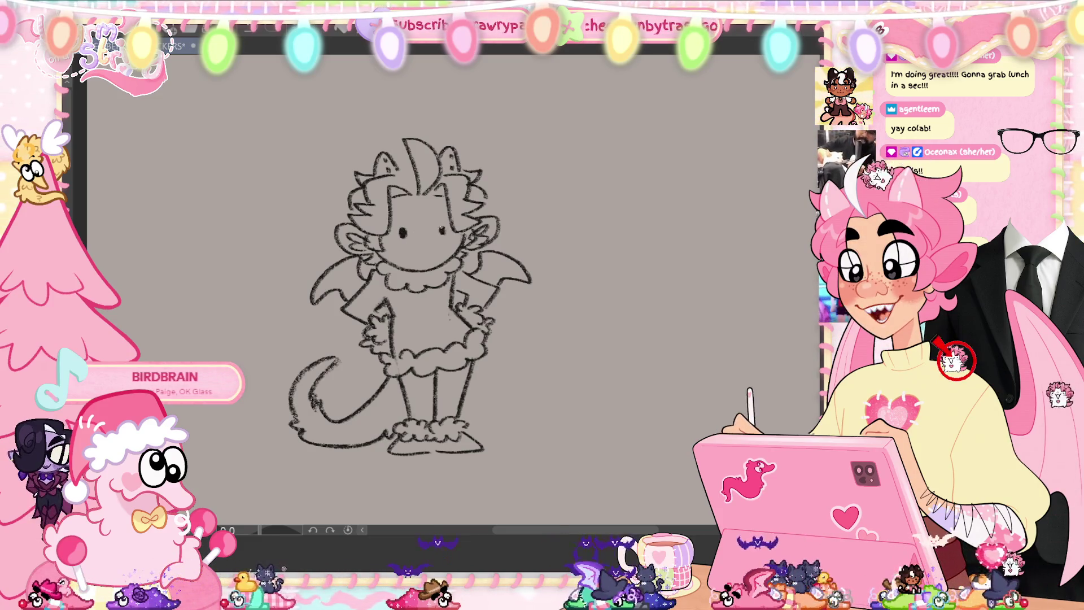
key("ctrl+z")
key("ctrl+z")
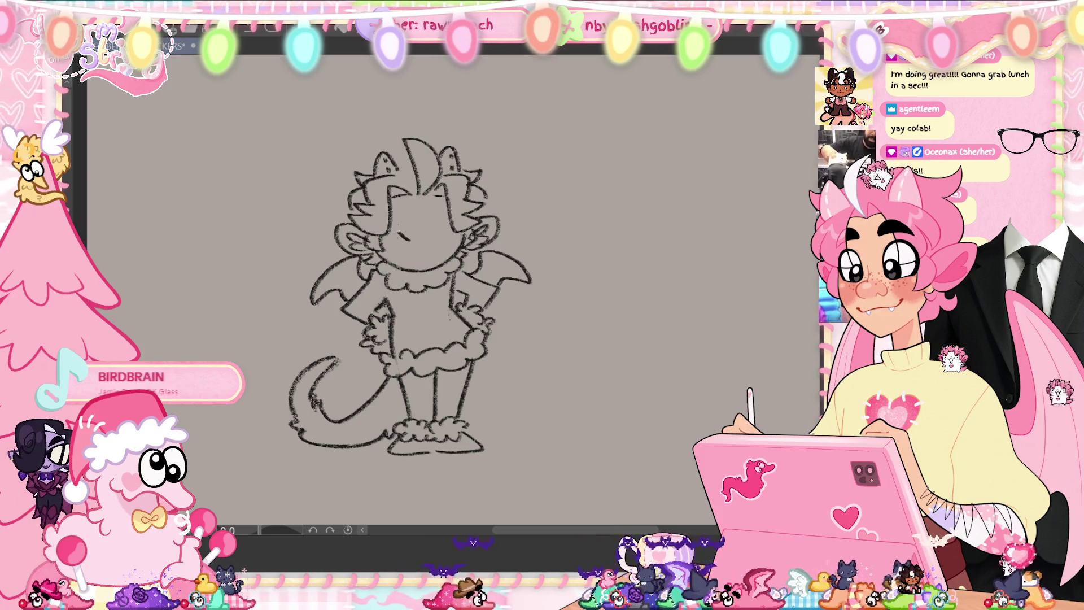
left_click_drag(404, 231, 441, 237)
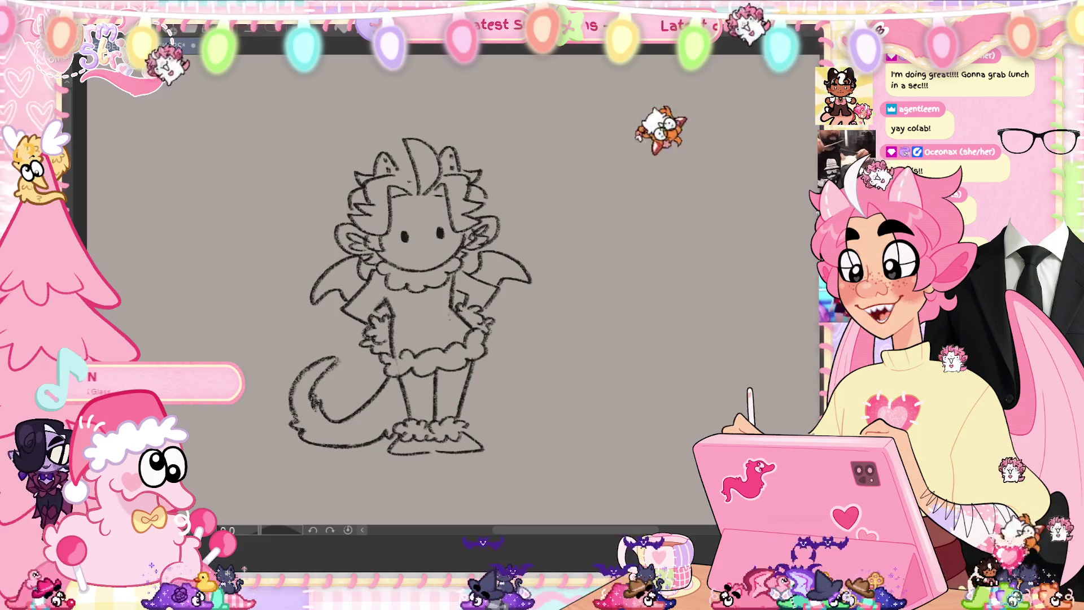
left_click_drag(396, 228, 433, 232)
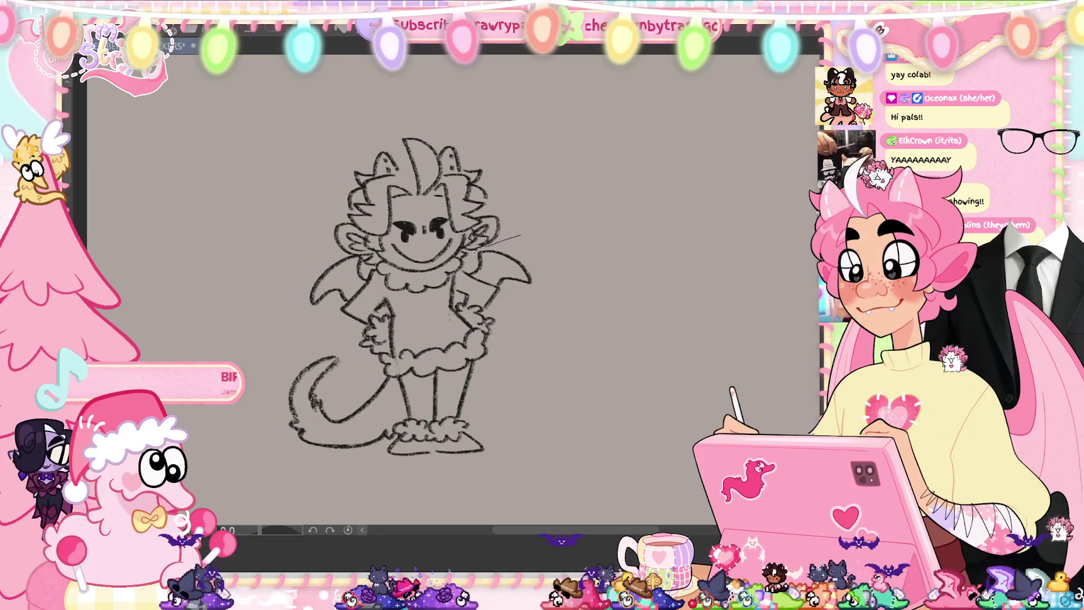
left_click_drag(377, 275, 452, 283)
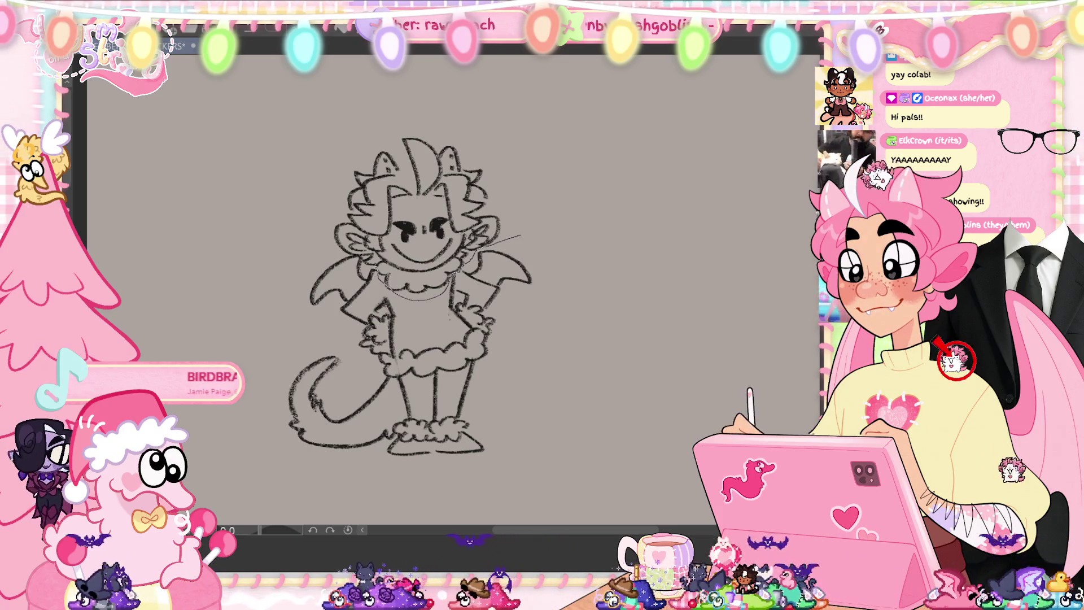
mouse_move(348, 254)
left_mouse_down()
mouse_move(299, 477)
mouse_move(599, 452)
mouse_move(539, 212)
left_mouse_up()
- Rotate the selected figure slightly clockwise and add a small mark near its right arm
key("ctrl+t")
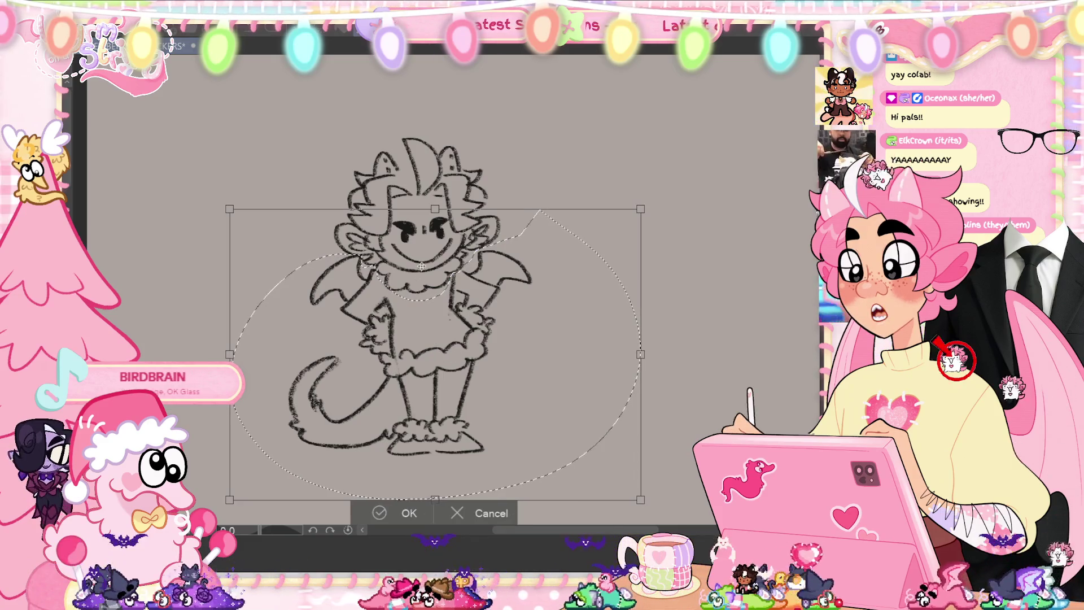
left_click_drag(531, 163, 536, 166)
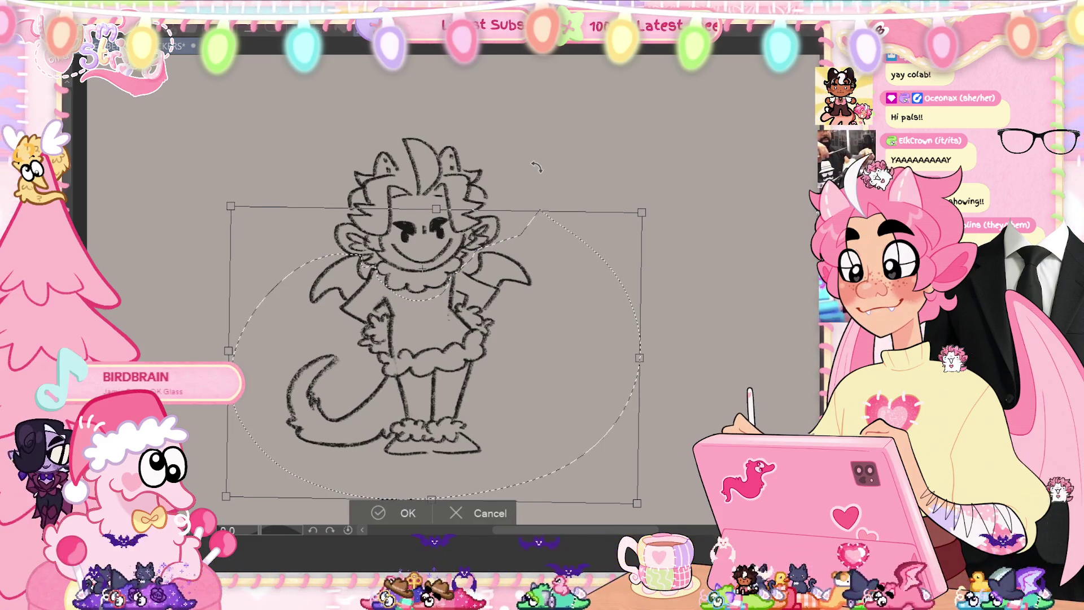
left_click(381, 513)
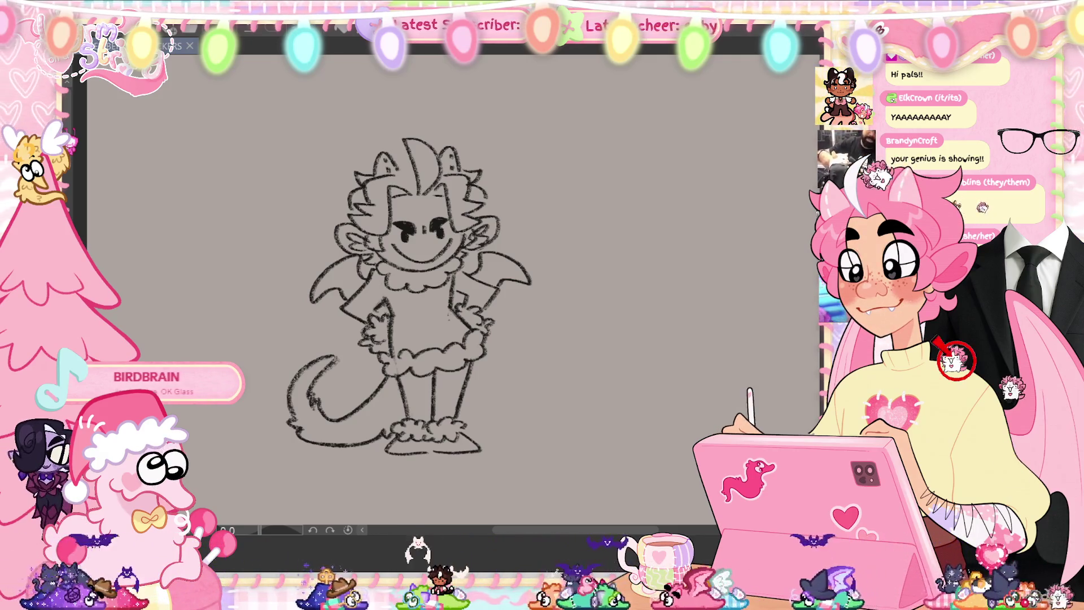
left_click(476, 293)
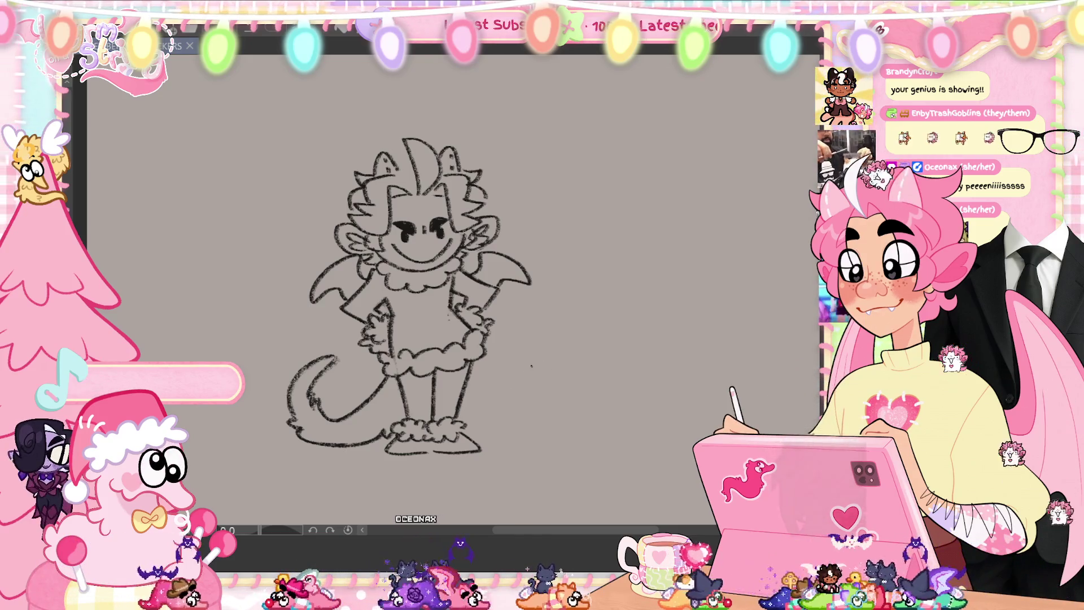
- Draw a small eye loop just right of the winged figure
mouse_move(531, 363)
left_mouse_down()
mouse_move(548, 362)
mouse_move(525, 410)
mouse_move(541, 396)
left_mouse_up()
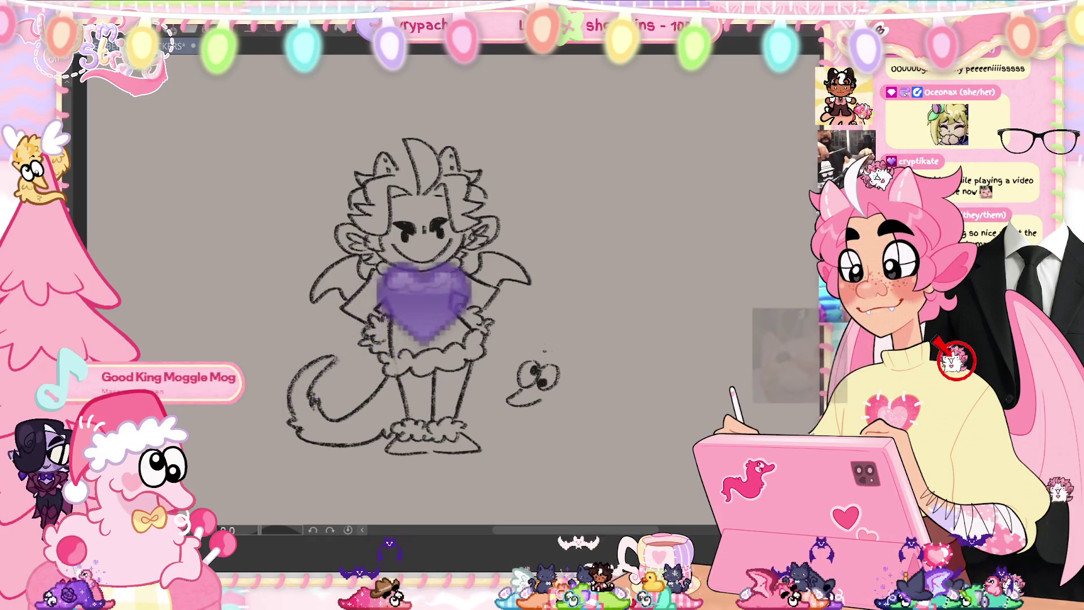
- Sketch the antler above the creature's eyes, redoing wrong strokes, then outline the right side of its head
mouse_move(517, 337)
left_mouse_down()
mouse_move(542, 344)
mouse_move(569, 289)
mouse_move(572, 309)
left_mouse_up()
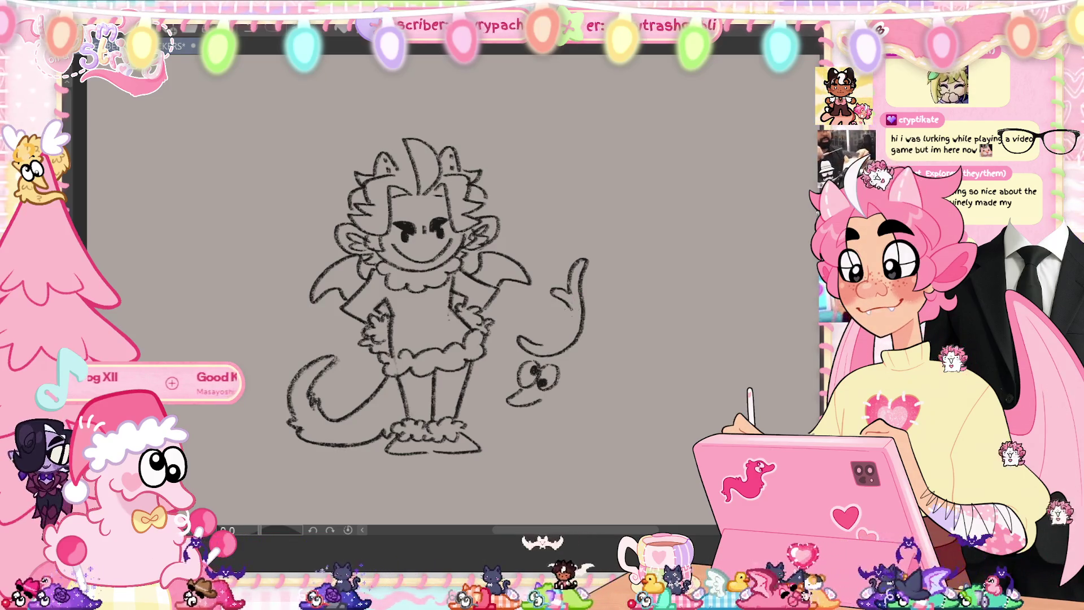
key("ctrl+z")
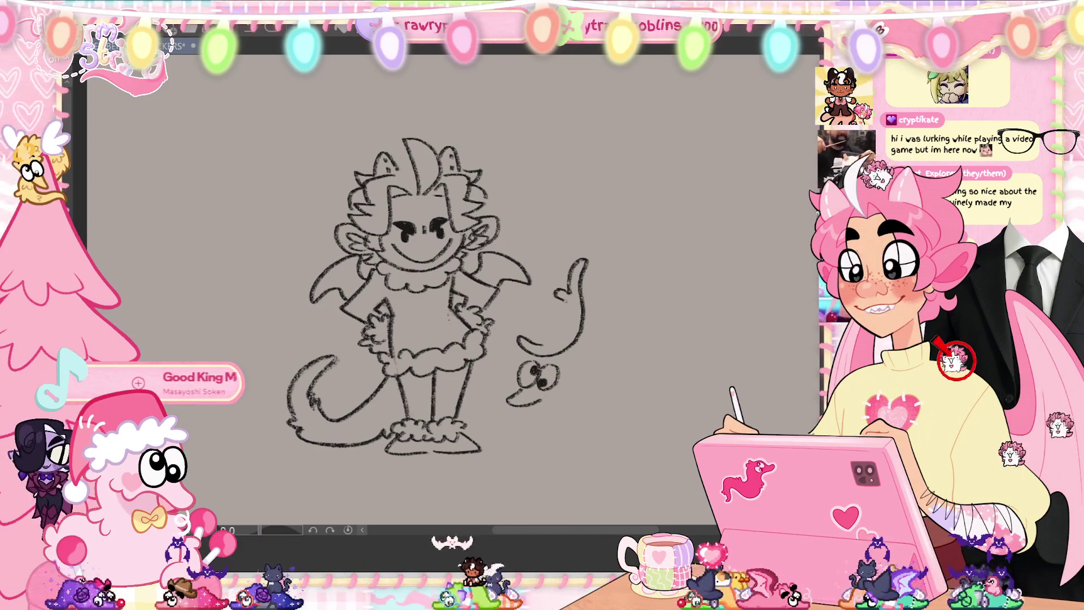
left_click_drag(564, 282, 569, 338)
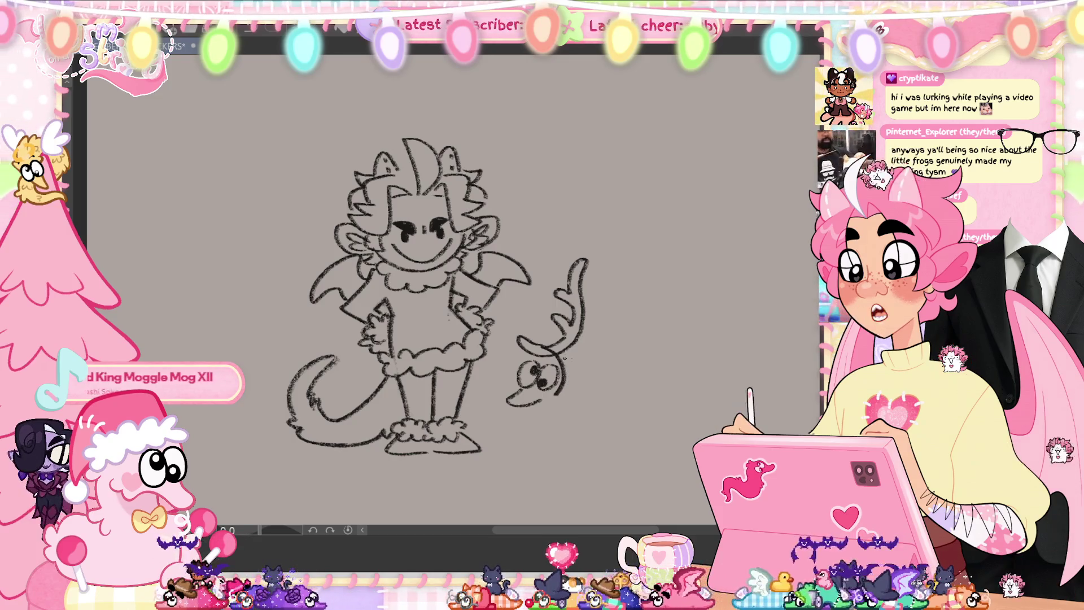
key("ctrl+z")
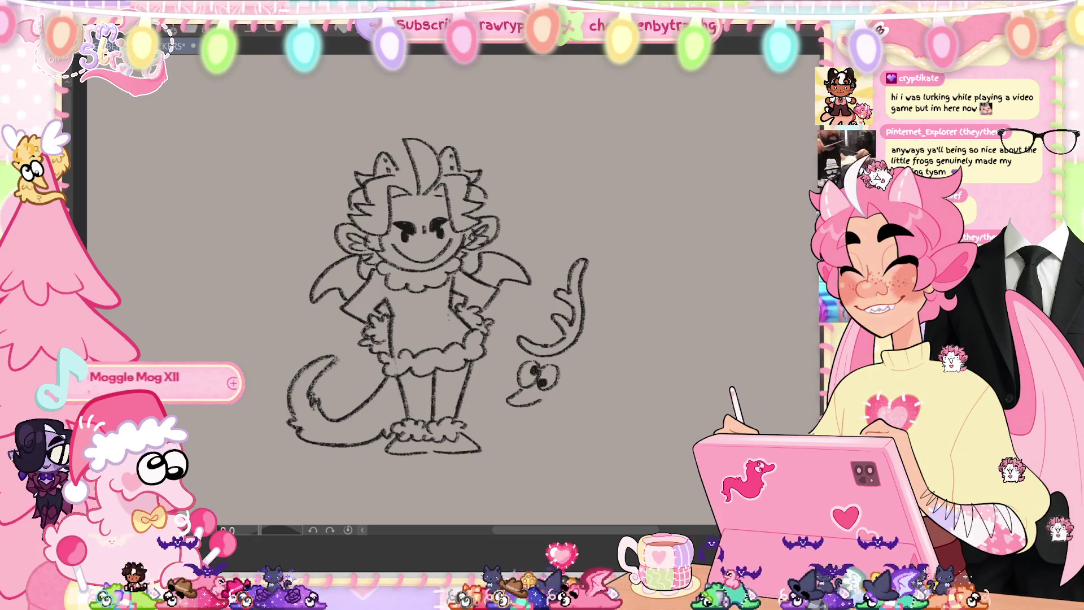
left_click_drag(536, 337, 557, 341)
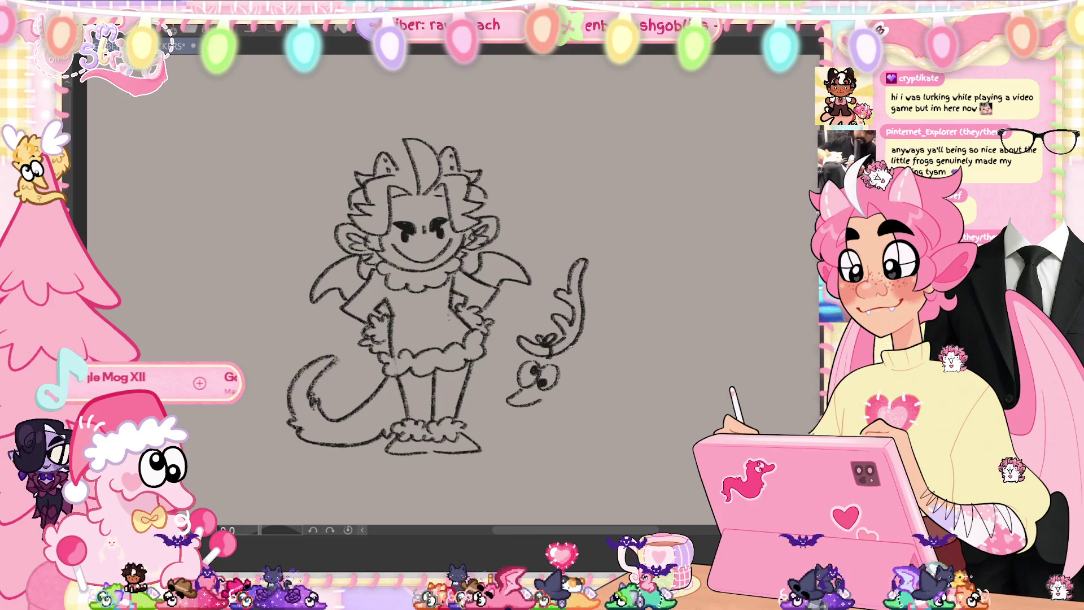
left_click_drag(566, 364, 556, 407)
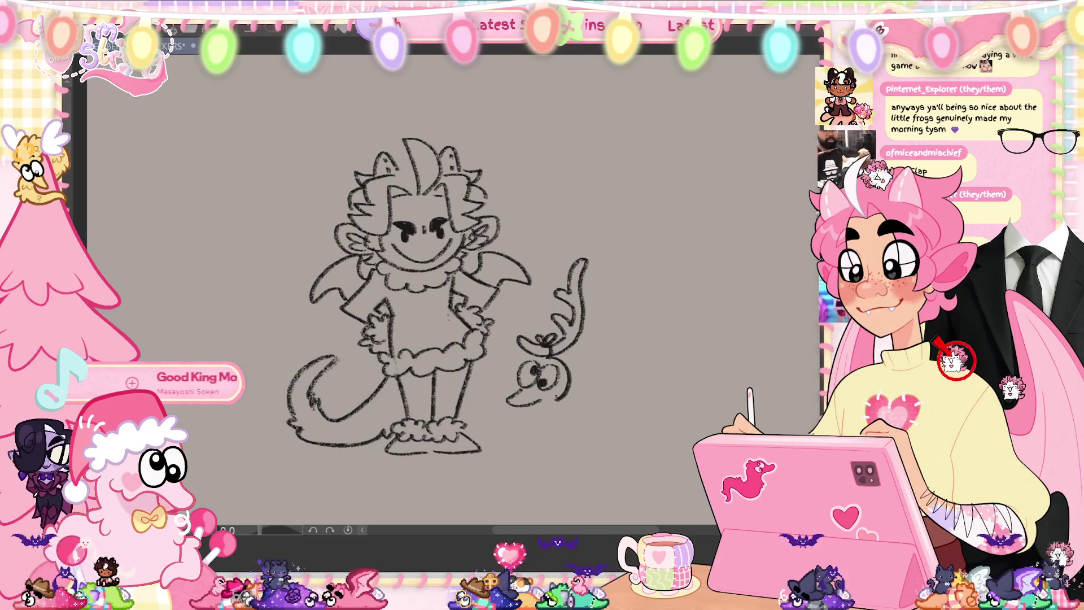
left_click_drag(562, 388, 565, 390)
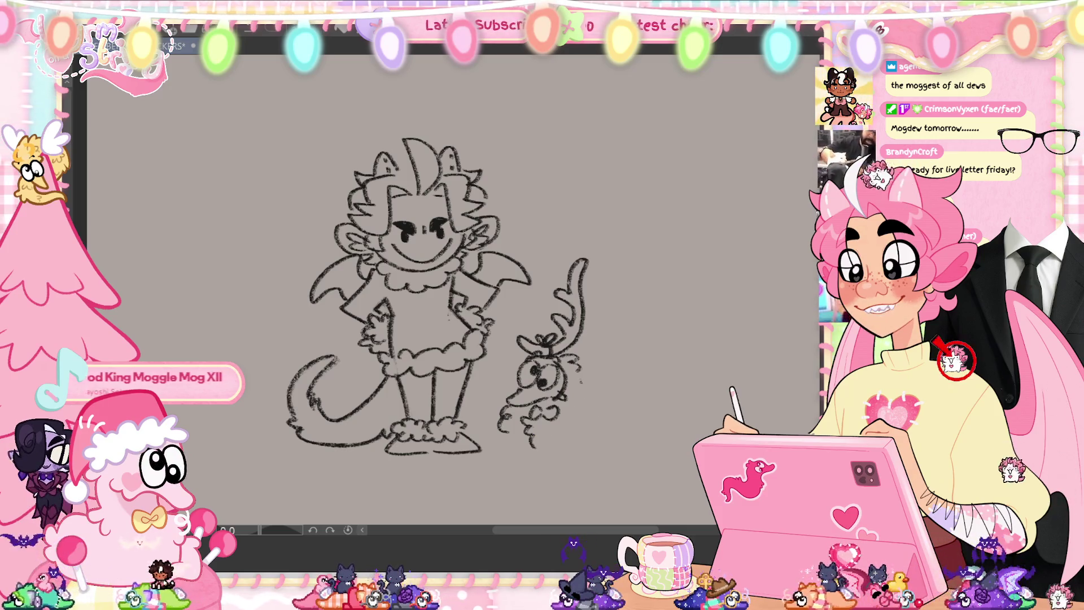
- Draw a curve along the little reindeer's right side below its face
left_click_drag(583, 379, 588, 416)
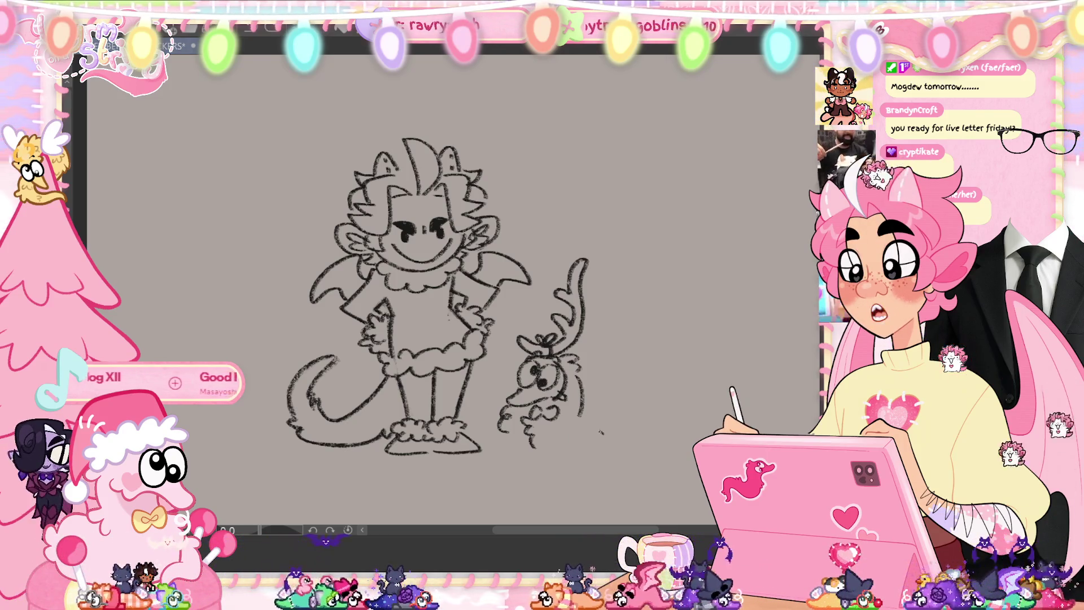
- Sketch the reindeer's body curl extending right, redoing stray strokes, and add its curled tail
left_click_drag(571, 435, 566, 463)
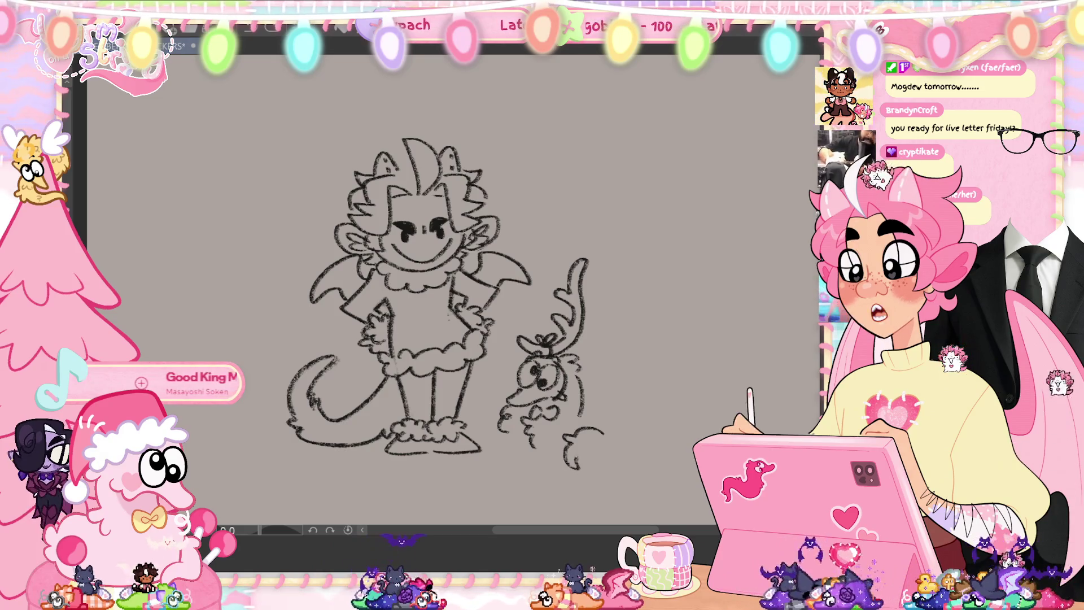
key("ctrl+z")
key("ctrl+z")
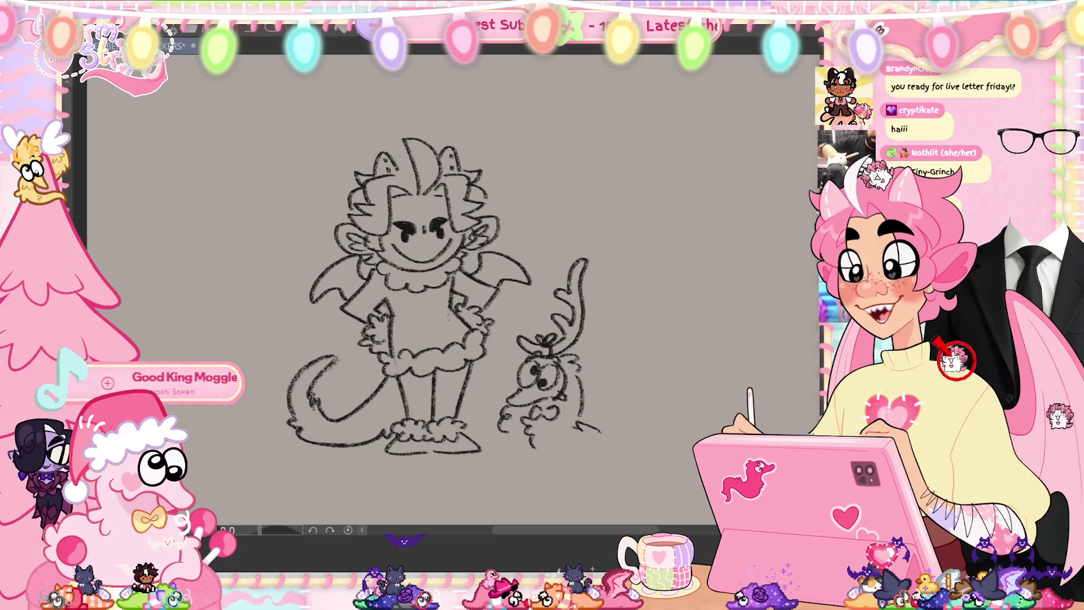
left_click_drag(572, 436, 565, 452)
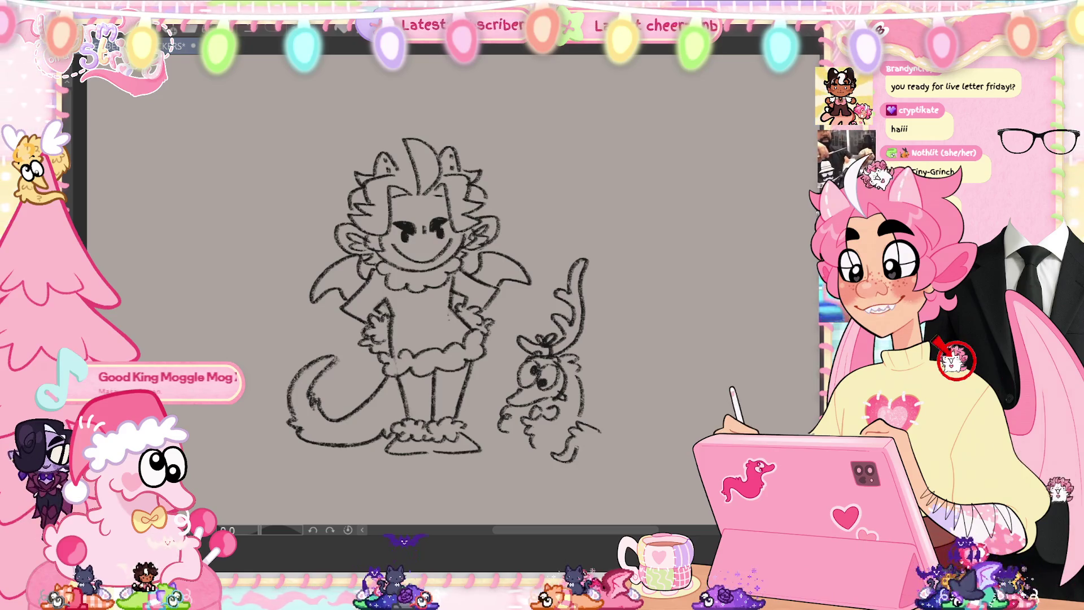
key("ctrl+z")
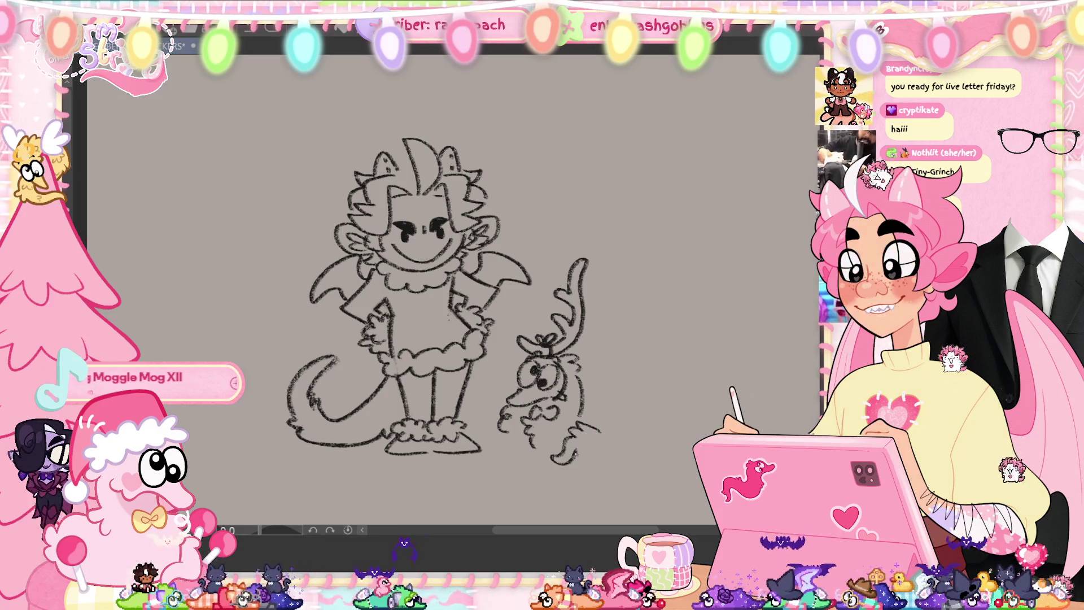
mouse_move(575, 455)
left_mouse_down()
mouse_move(591, 425)
mouse_move(608, 430)
left_mouse_up()
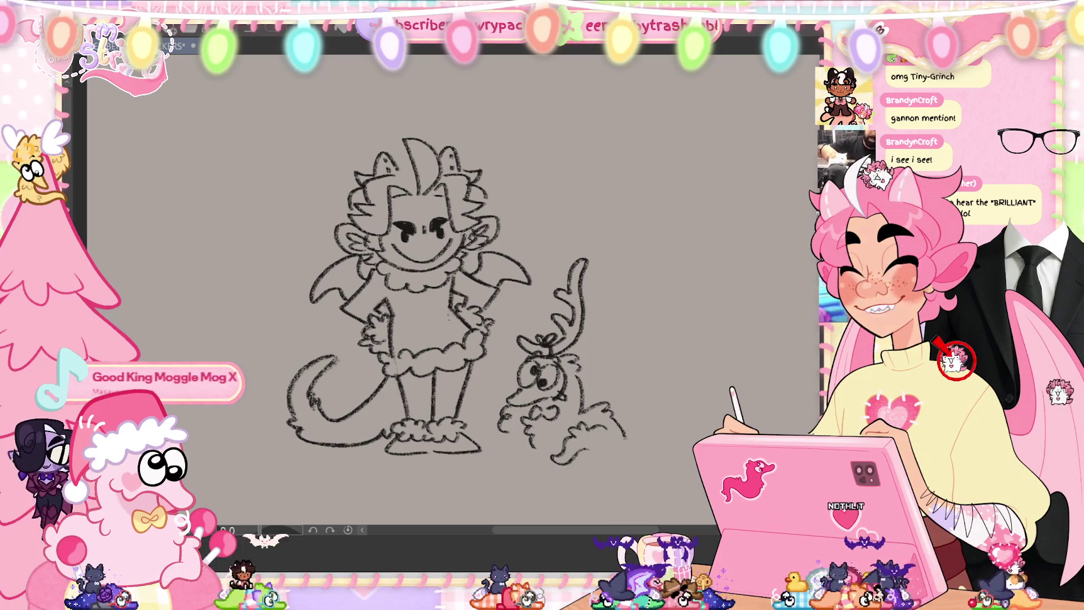
left_click_drag(608, 411, 606, 451)
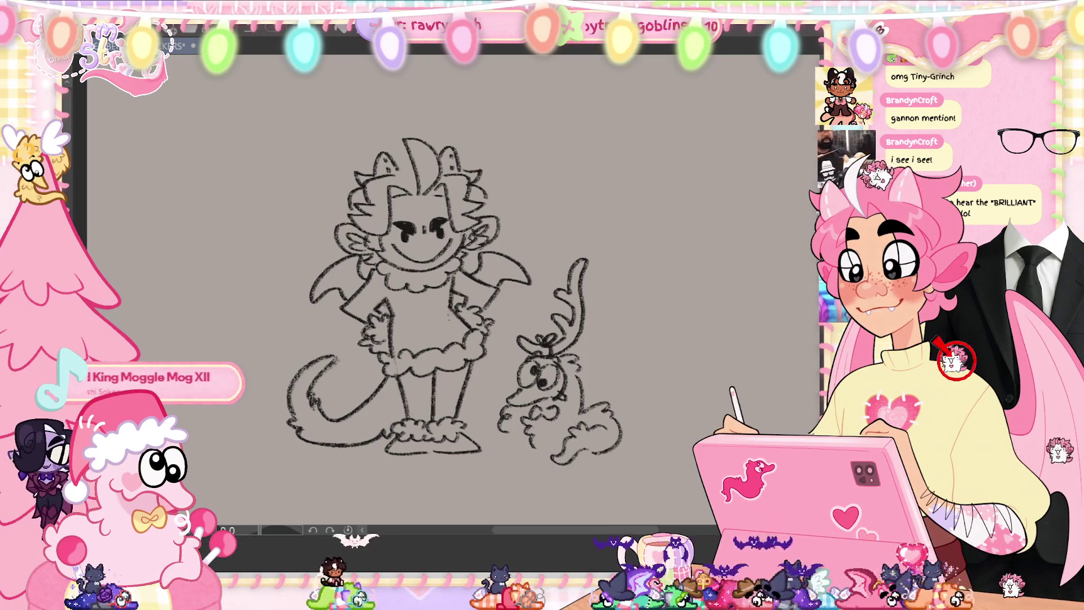
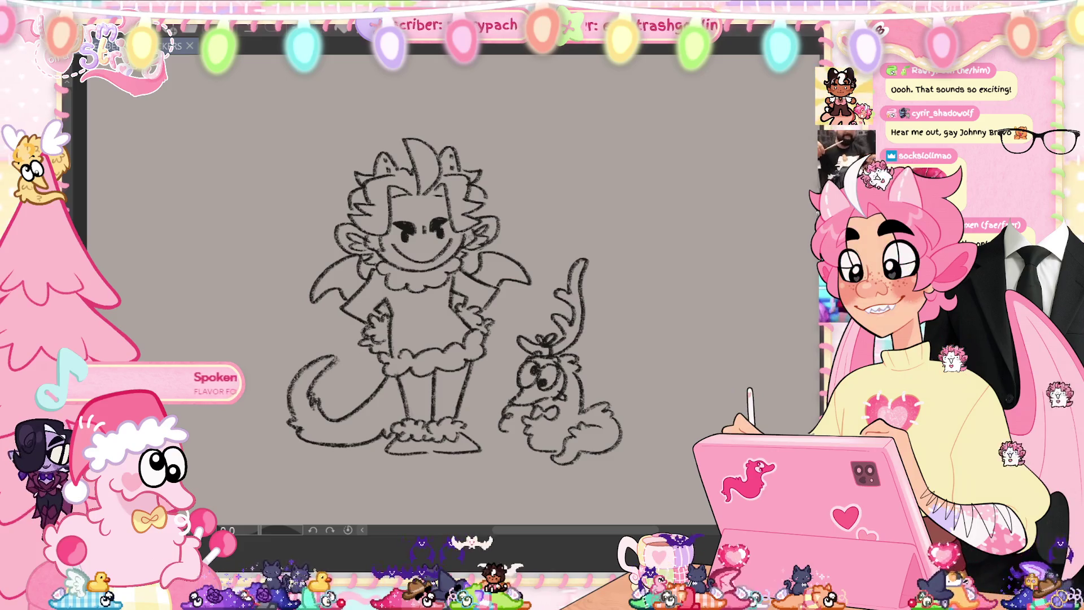
- Mirror the canvas view and reposition the character's tail with a lasso transform
key("h")
key("h")
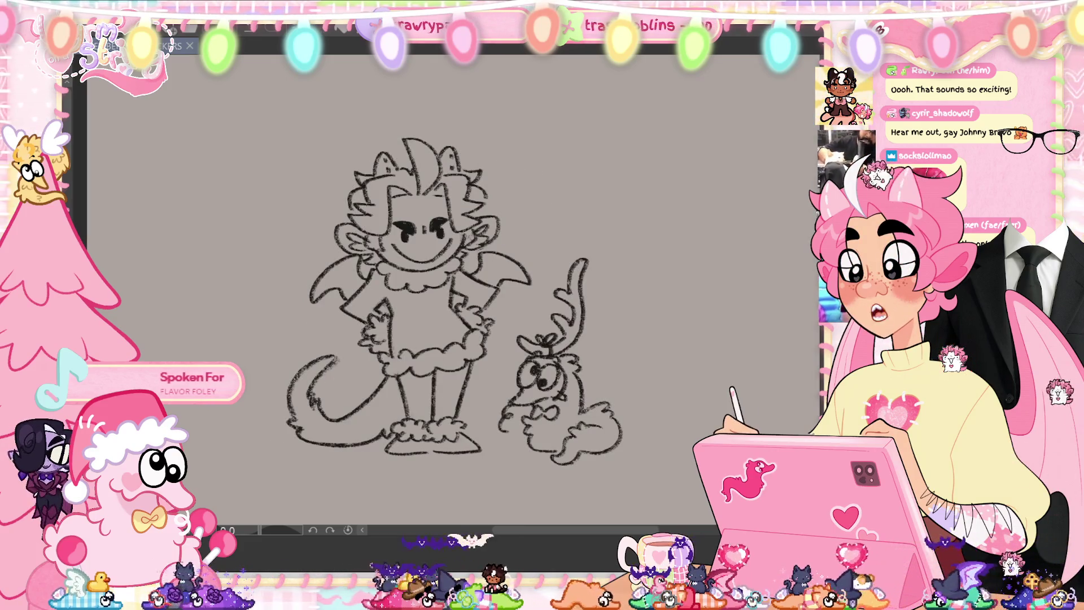
key("h")
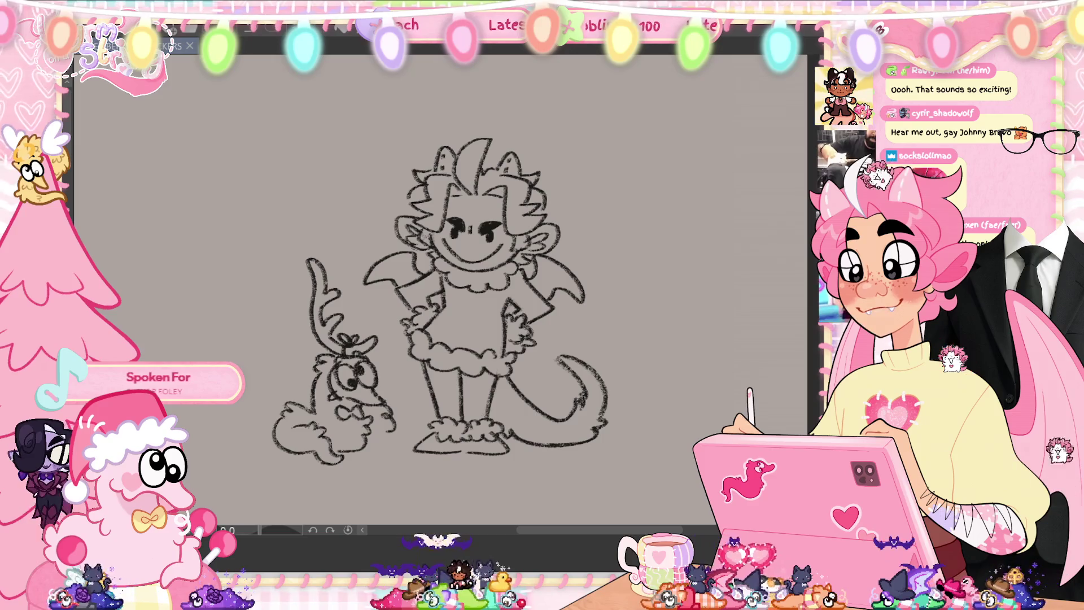
left_click_drag(512, 376, 477, 496)
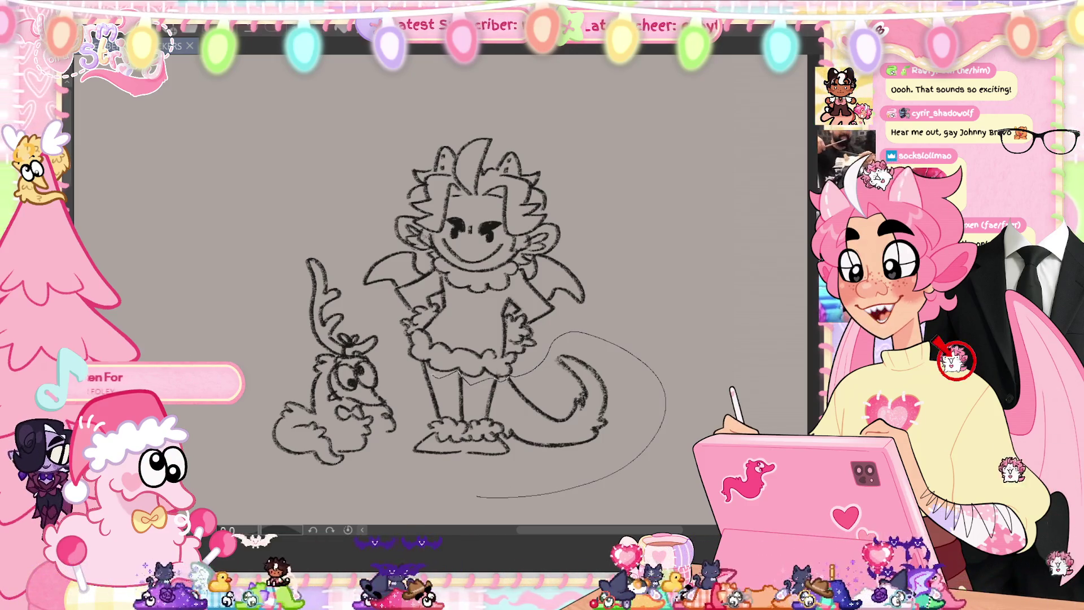
left_click(492, 492)
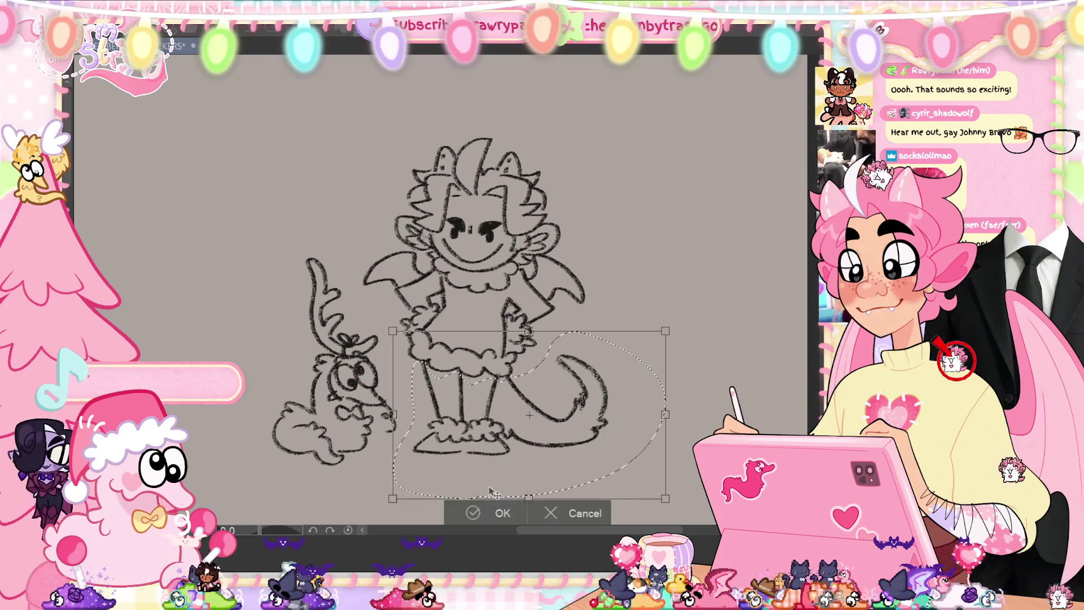
left_click(476, 515)
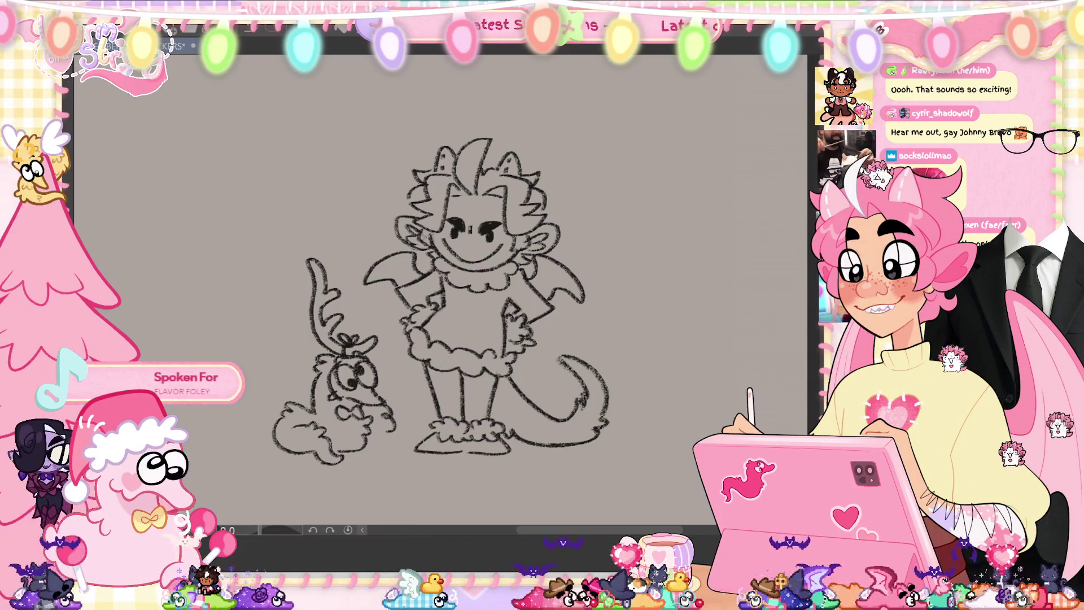
- Add fur strokes by the cheek, touch up the collar, and tilt the head slightly counter-clockwise
left_click_drag(566, 246, 546, 253)
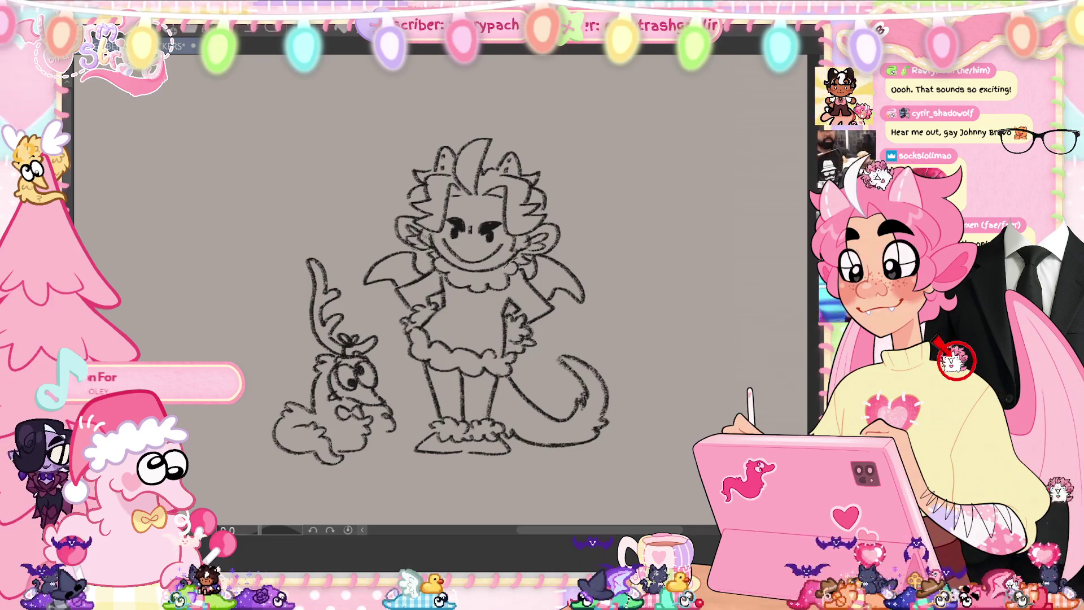
left_click_drag(439, 257, 508, 270)
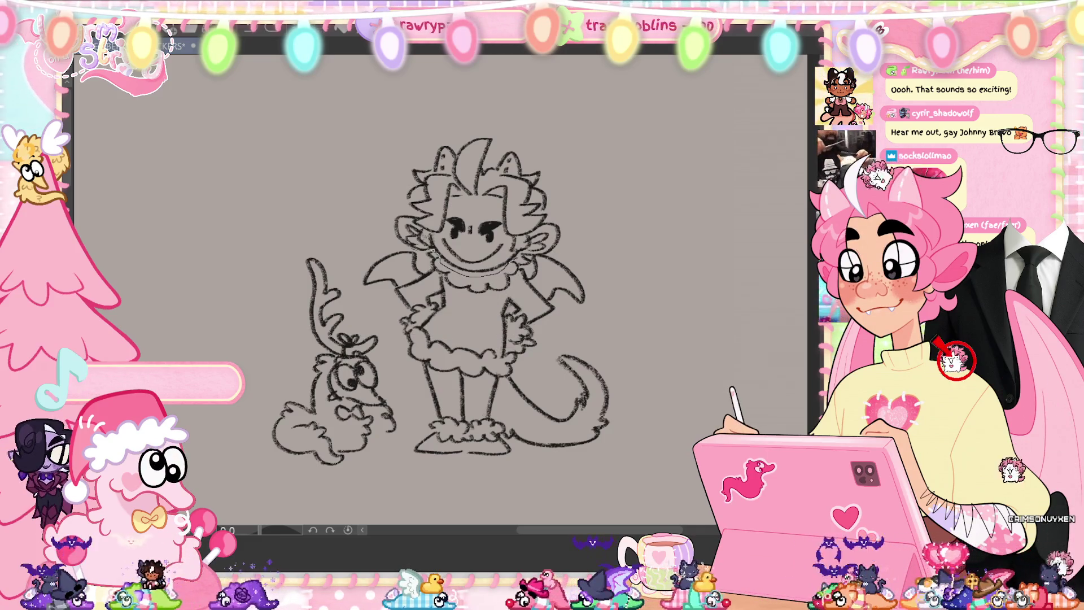
mouse_move(395, 243)
left_mouse_down()
mouse_move(593, 107)
mouse_move(559, 248)
left_mouse_up()
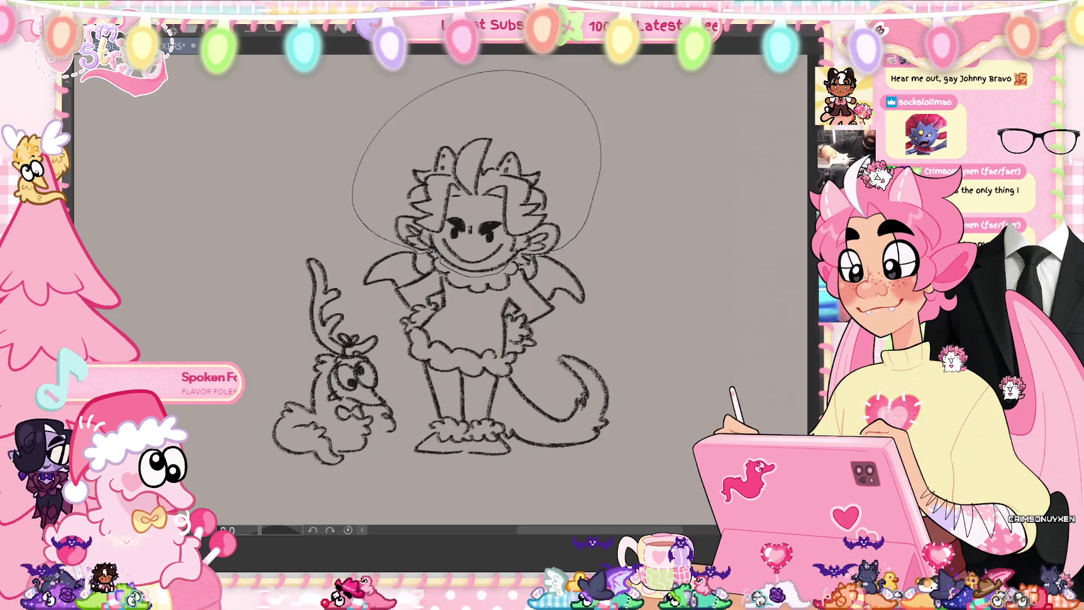
key("ctrl+t")
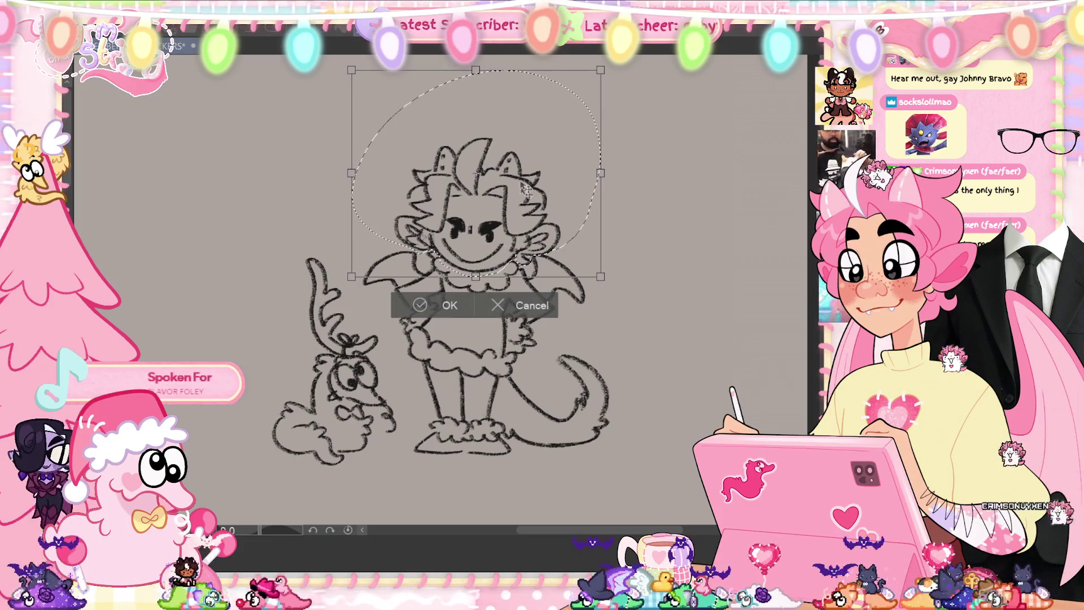
left_click_drag(655, 111, 653, 105)
left_click(432, 310)
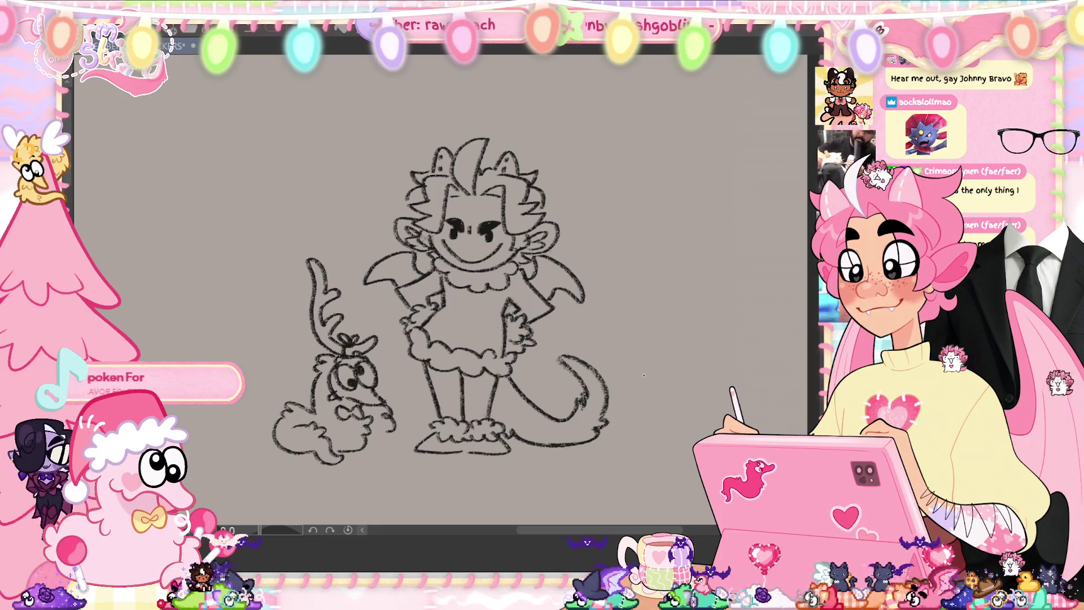
key("h")
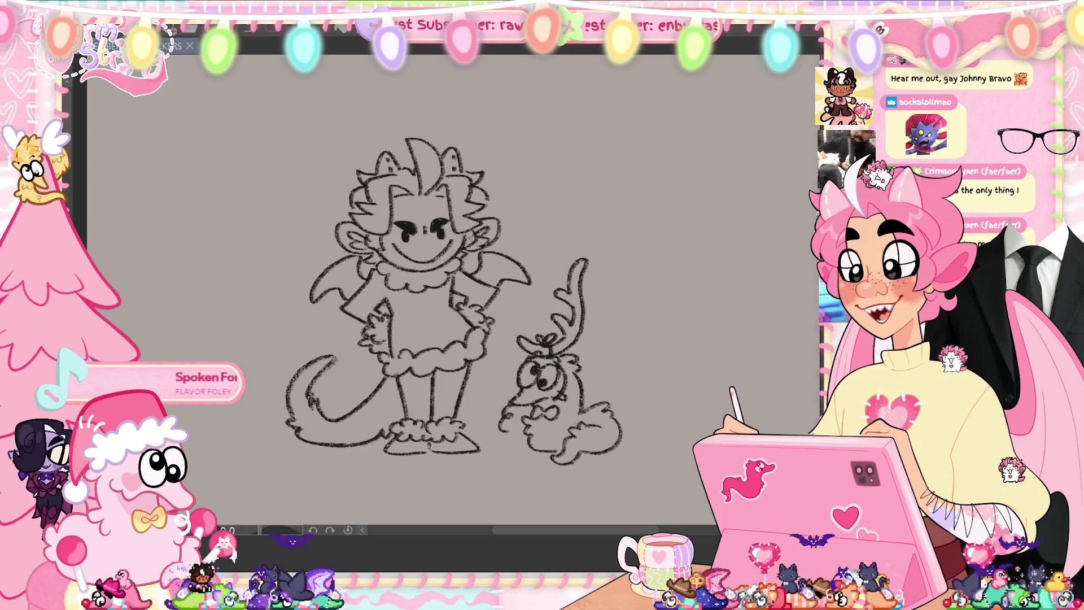
- Save the sketch file with Ctrl+S
key("ctrl+s")
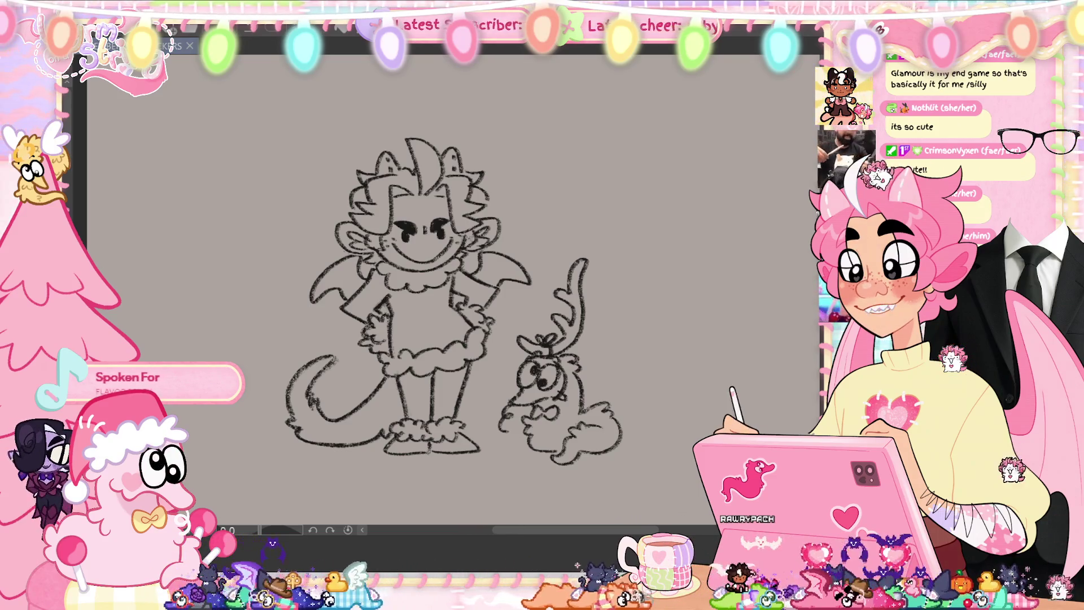
- Fit the page in view and transform the whole sketch up into the top-left corner
key("ctrl+0")
key("ctrl+t")
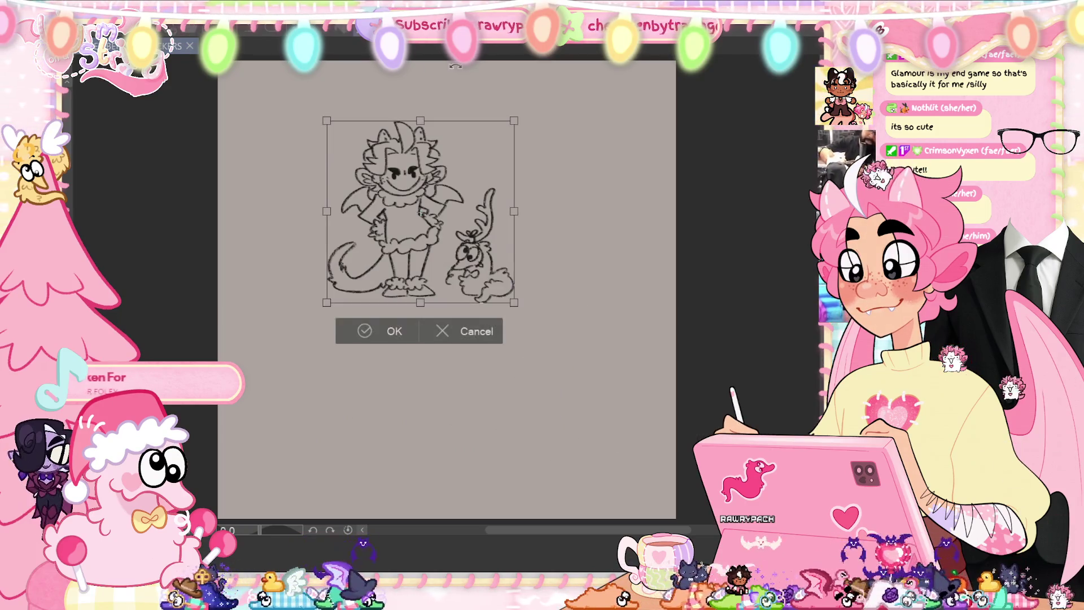
left_click_drag(481, 275, 389, 223)
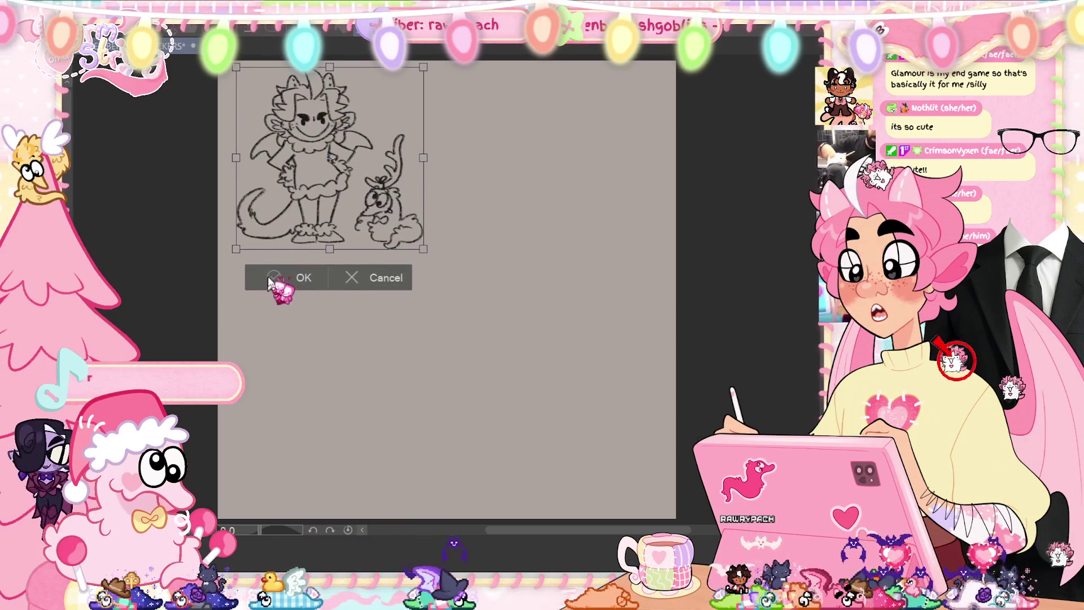
left_click(285, 279)
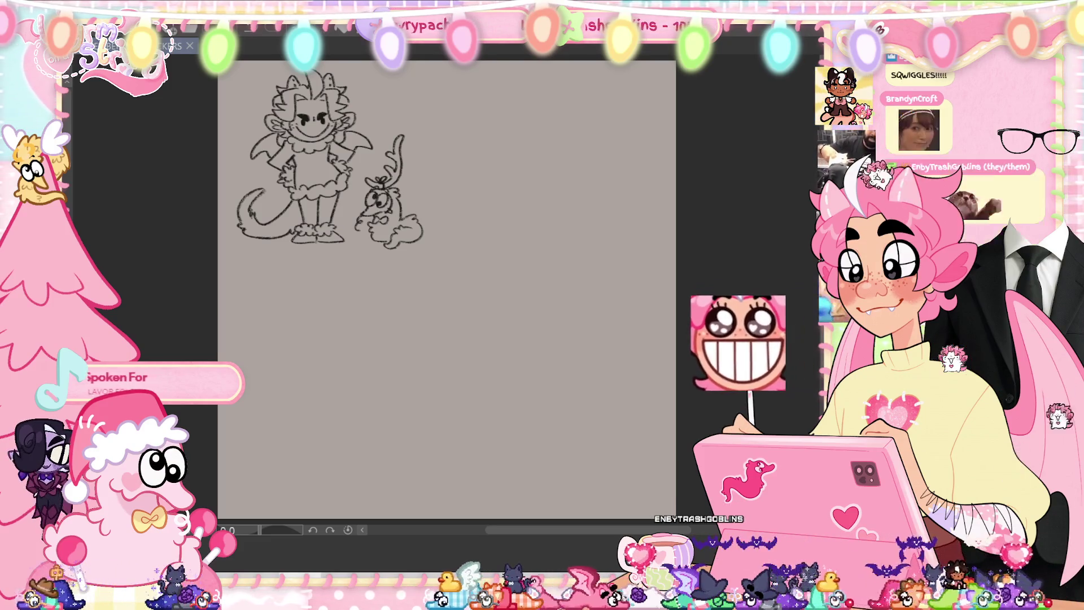
scroll(560, 309, "up", 3)
scroll(561, 310, "up", 3)
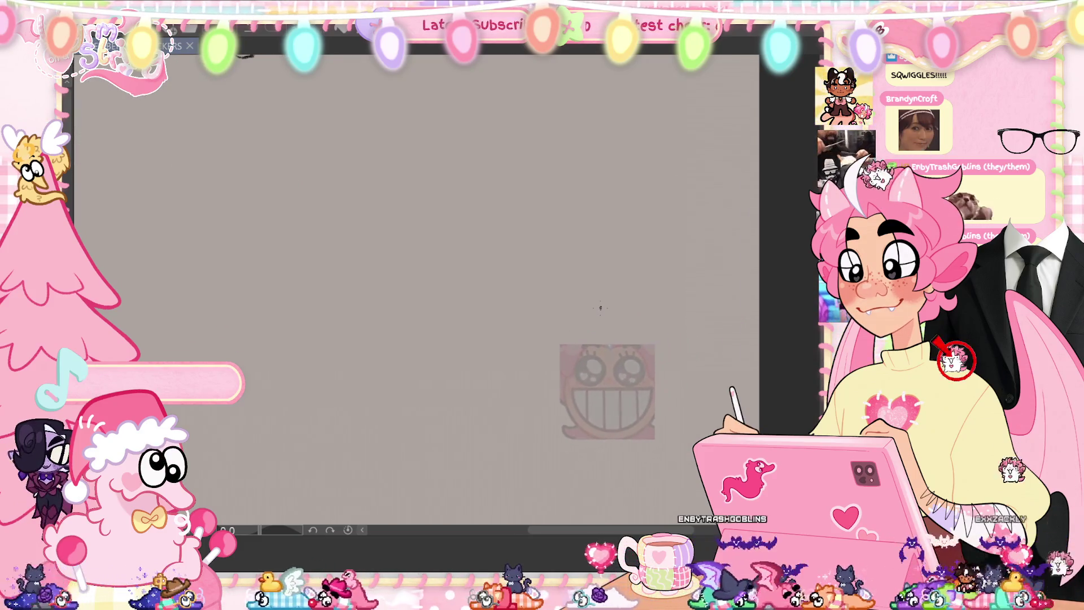
left_click_drag(468, 218, 545, 395)
key("ctrl+z")
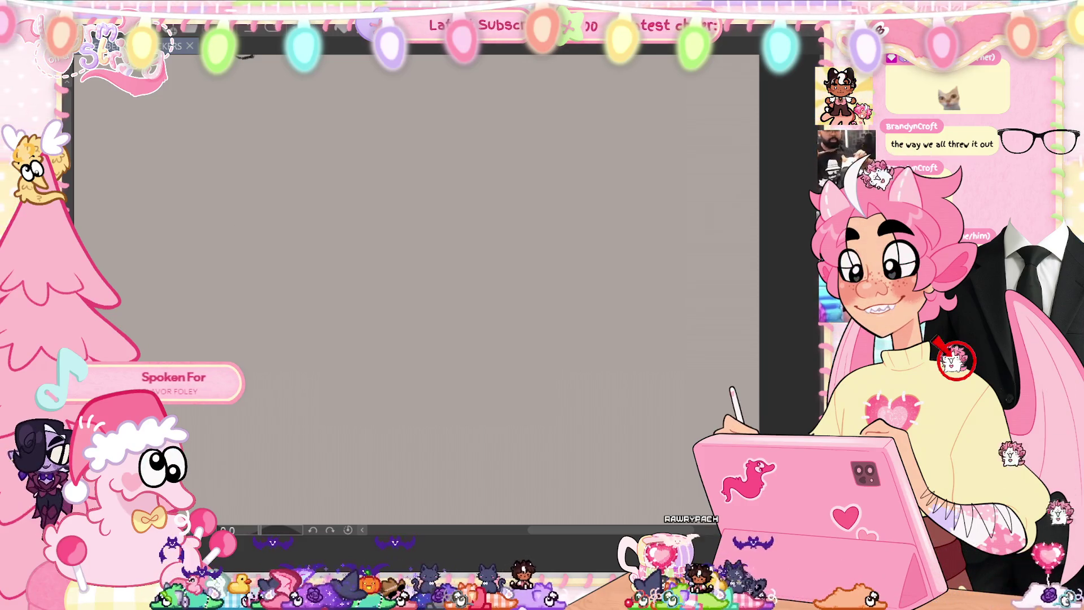
left_click_drag(480, 237, 477, 240)
key("ctrl+z")
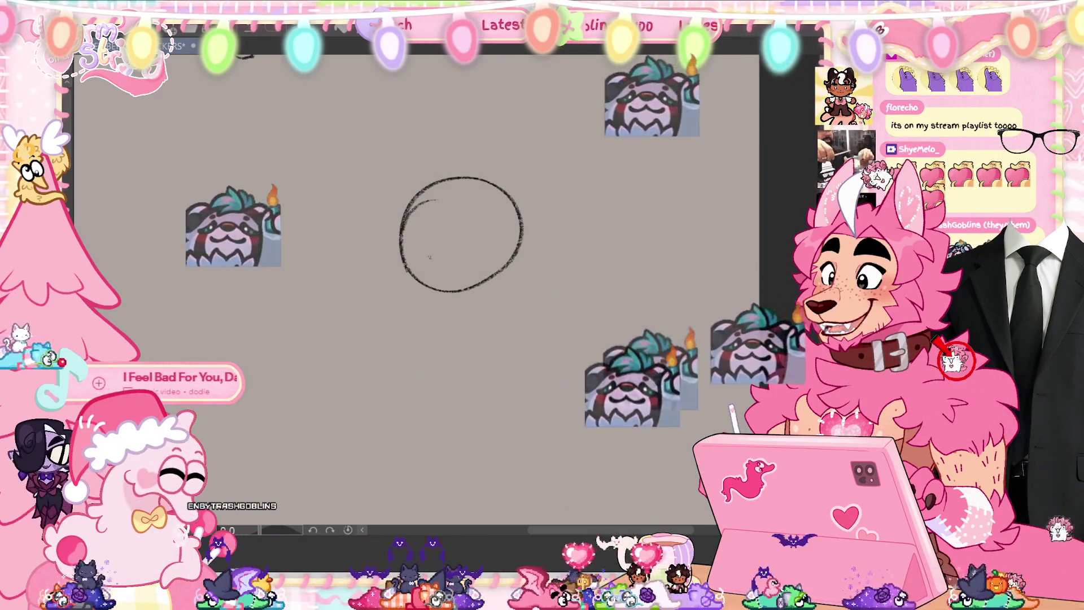
- Draw a wavy mouth and a short stroke below it inside the circle, then undo the last stroke
left_click_drag(429, 259, 484, 248)
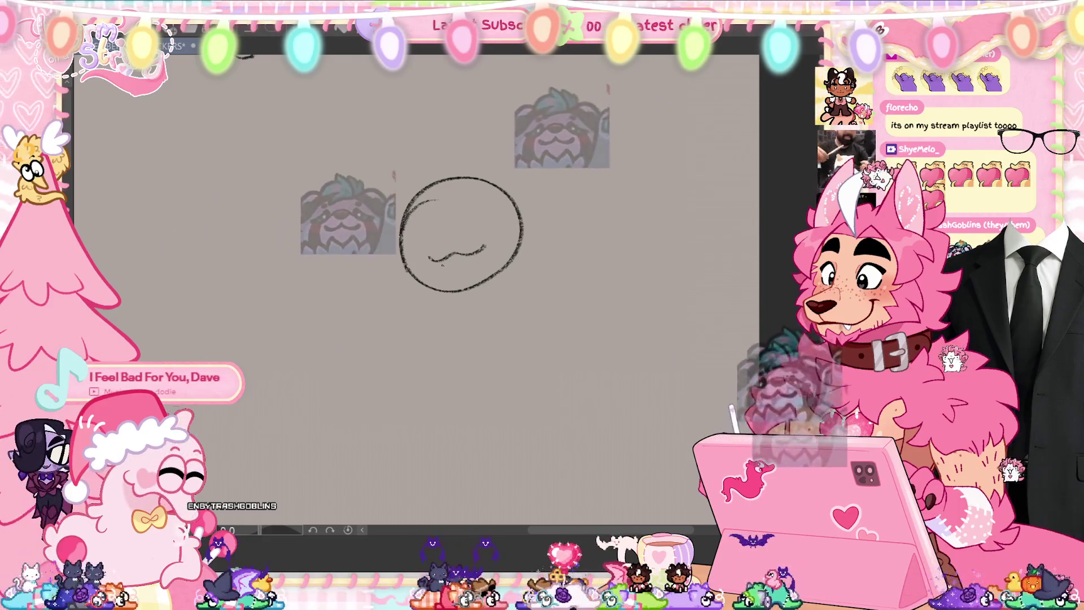
left_click_drag(440, 264, 455, 280)
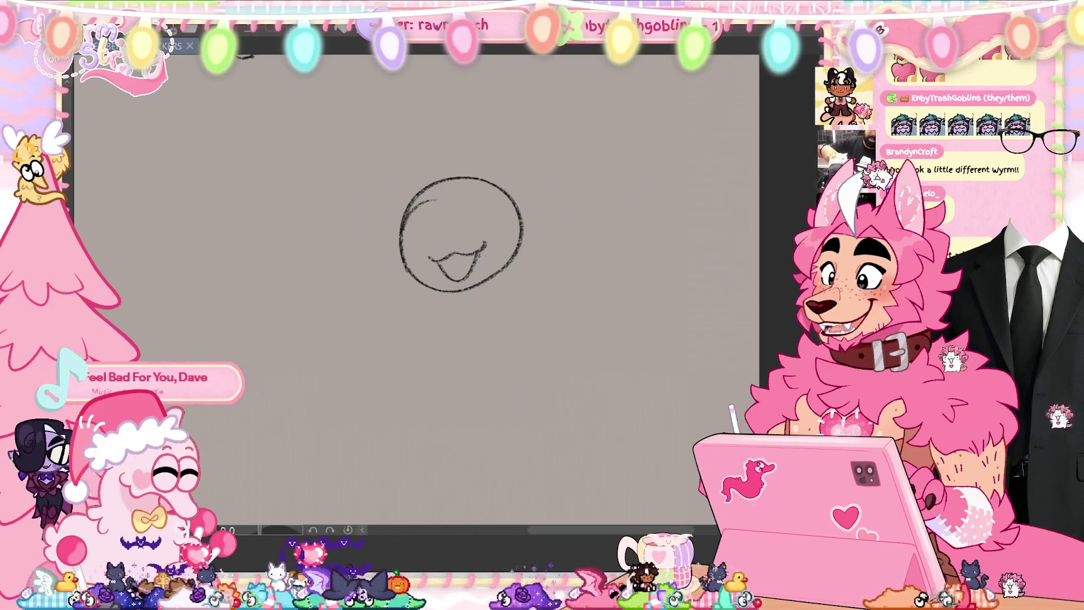
key("ctrl+z")
- Restore the undone mouth stroke and save the sketch
key("ctrl+y")
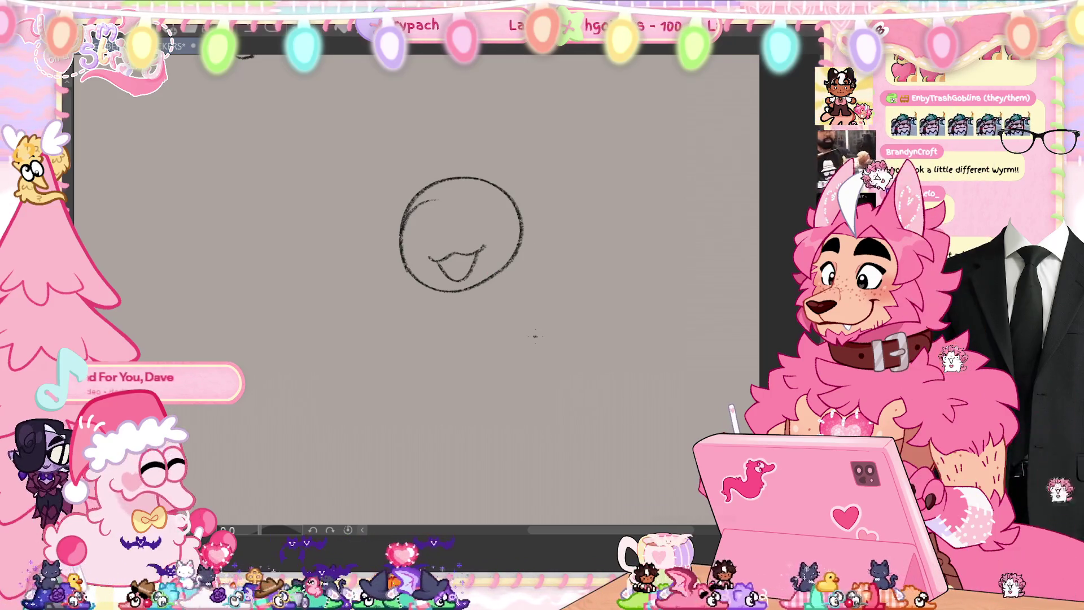
key("ctrl+s")
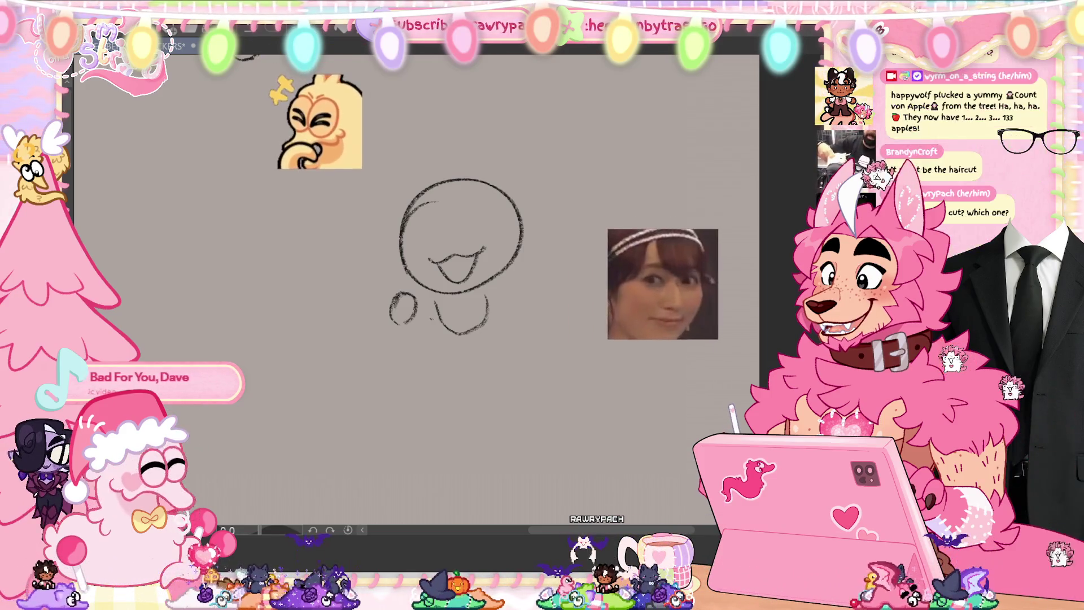
- Erase the small circle, then draw a zigzag mark and two long parallel leg lines
left_click_drag(395, 302, 411, 302)
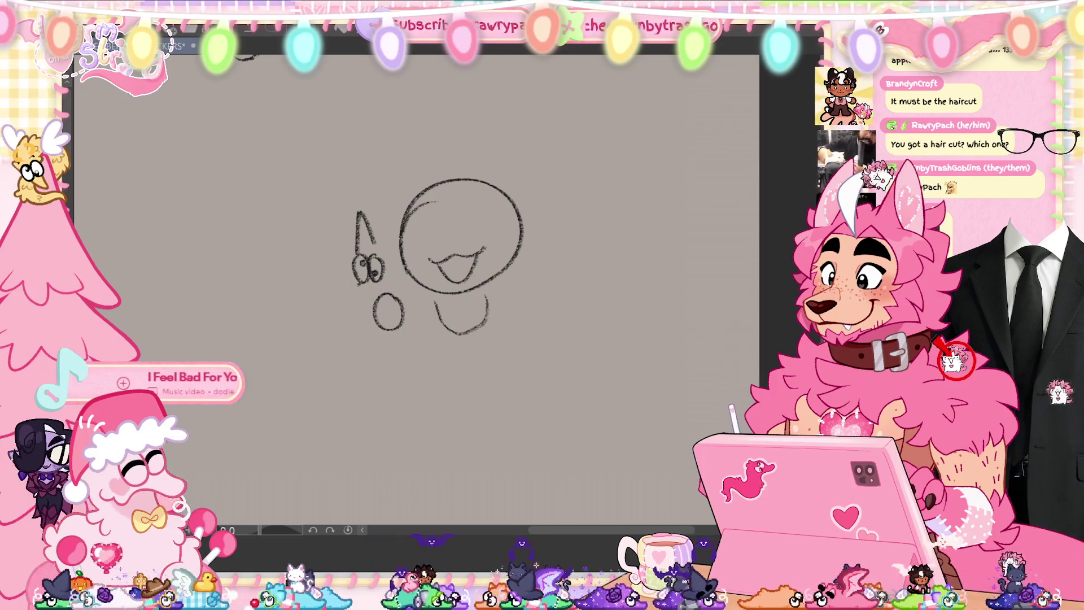
left_click_drag(386, 278, 396, 289)
left_click_drag(377, 336, 408, 420)
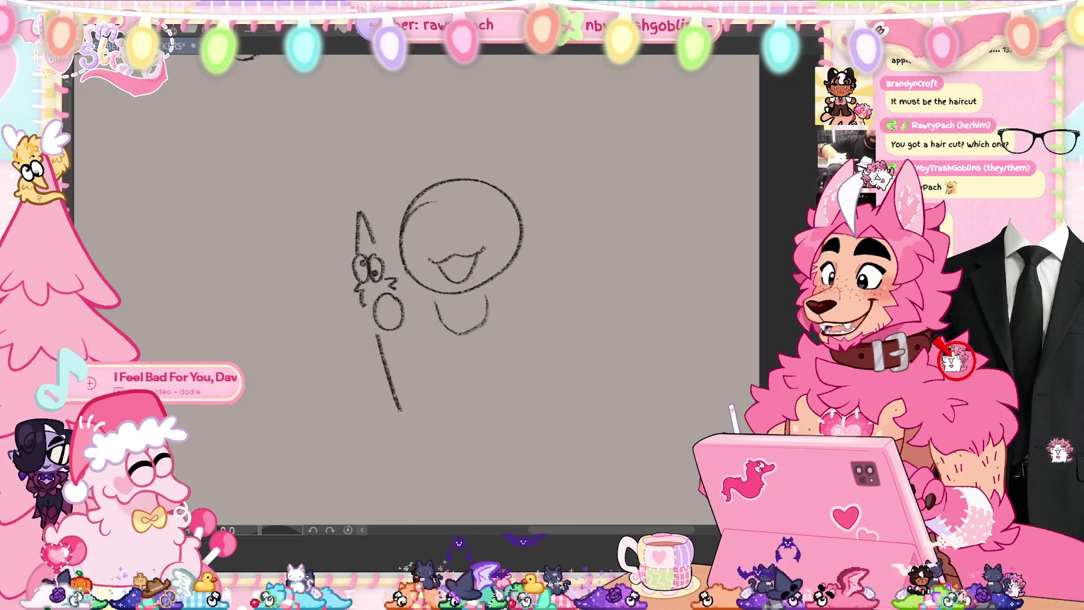
left_click_drag(401, 337, 419, 425)
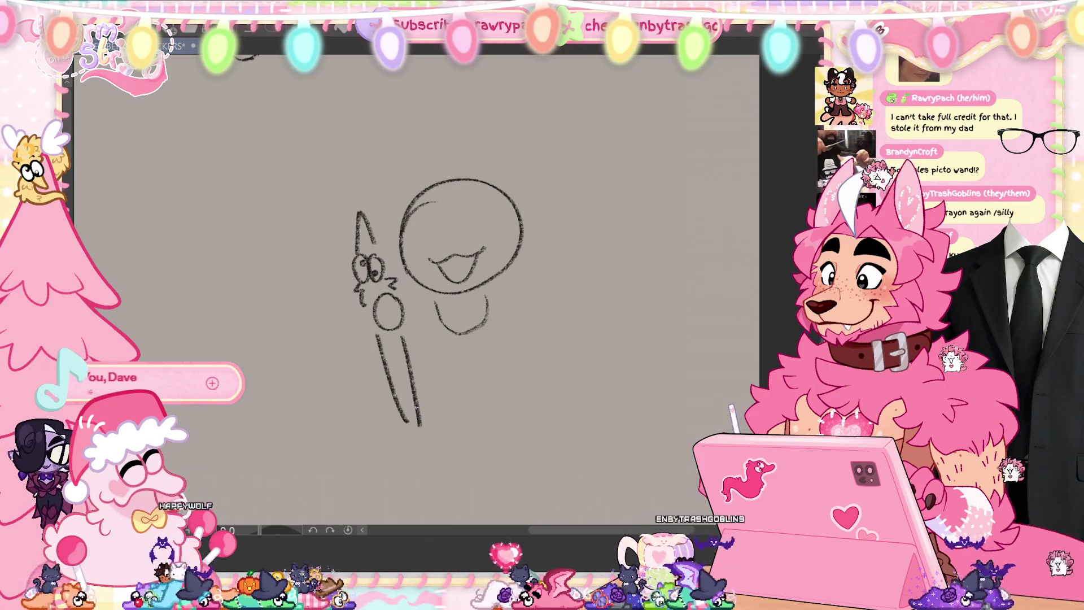
- Undo the creature's leg strokes, zigzag mark, ear and eye strokes
key("ctrl+z")
key("ctrl+z")
key("ctrl+z")
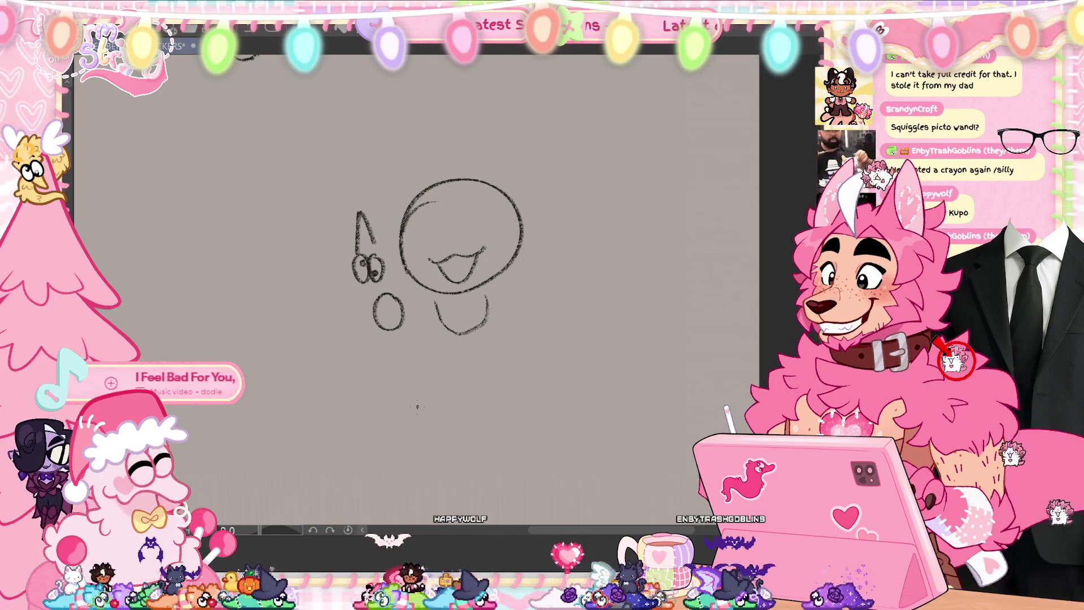
key("ctrl+z")
key("ctrl+z")
key("ctrl+z")
key("ctrl+z")
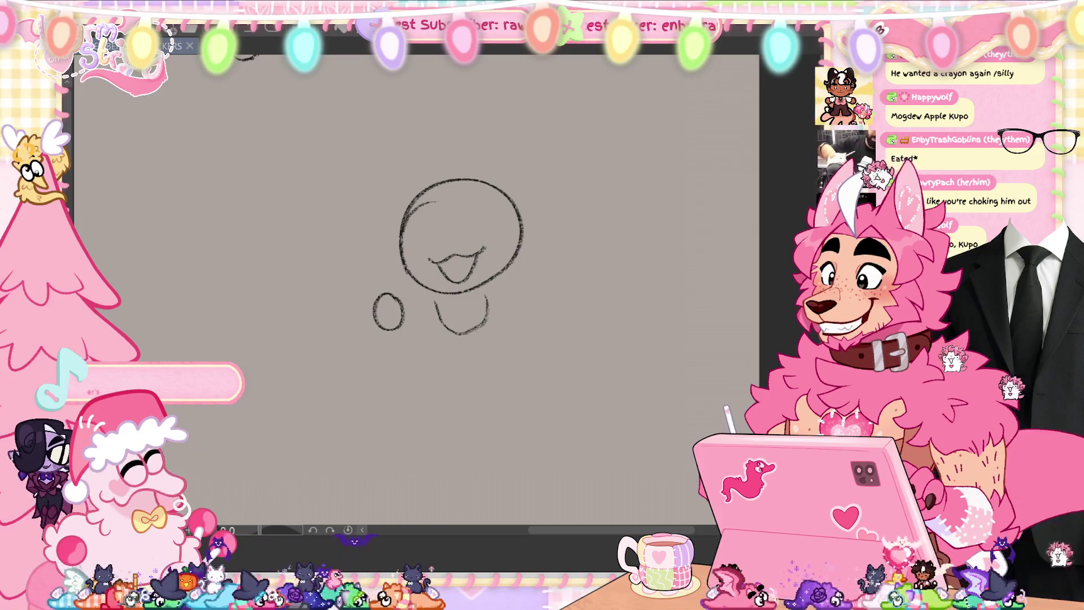
- Redraw the creature's eyes, pointed ear and face details, discarding the two long body lines
mouse_move(364, 257)
left_mouse_down()
mouse_move(377, 257)
mouse_move(374, 243)
left_mouse_up()
left_click_drag(372, 271, 363, 306)
left_click_drag(386, 279, 396, 288)
left_click_drag(377, 336, 408, 420)
left_click_drag(402, 338, 420, 425)
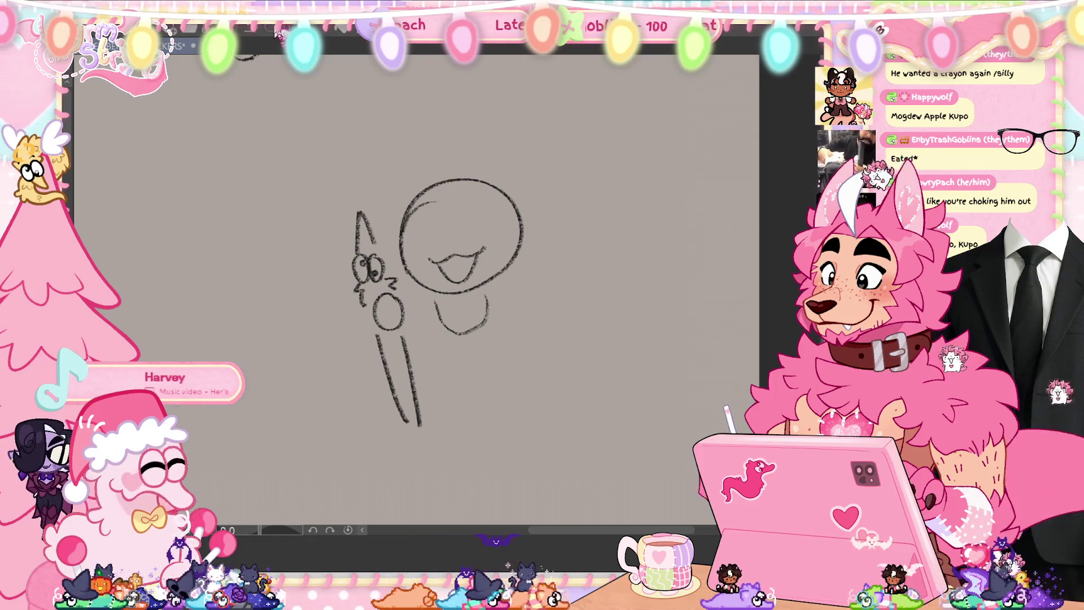
key("ctrl+z")
key("ctrl+z")
- Add a squiggle, a small 3 with a wavy line, a second z, and extend the ear upward
mouse_move(373, 334)
left_mouse_down()
mouse_move(377, 346)
mouse_move(403, 339)
left_mouse_up()
mouse_move(382, 351)
left_mouse_down()
mouse_move(406, 402)
mouse_move(406, 370)
left_mouse_up()
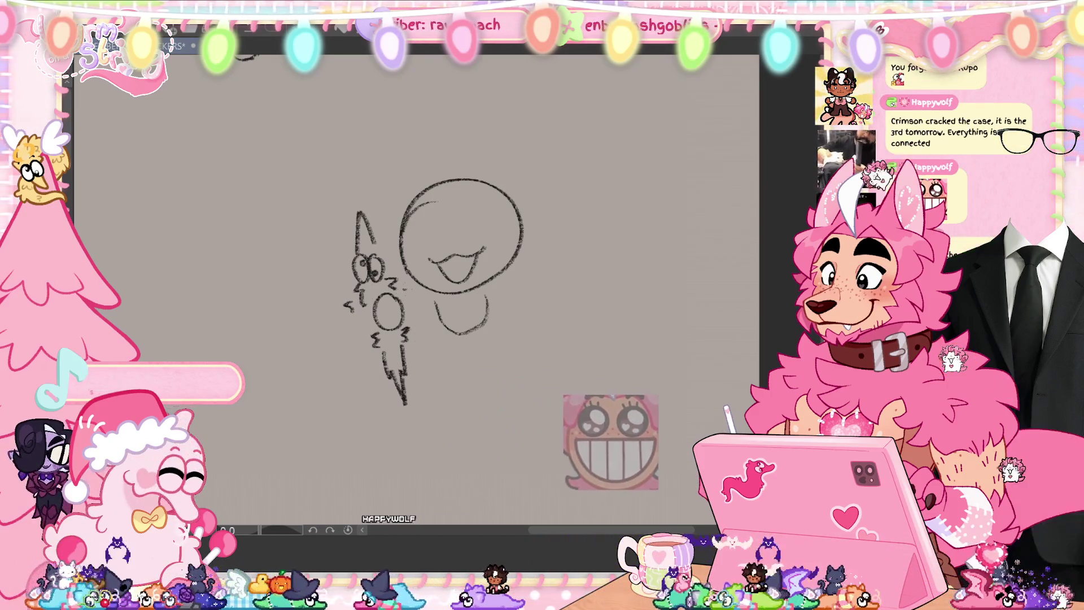
mouse_move(401, 286)
left_mouse_down()
mouse_move(409, 293)
mouse_move(360, 320)
left_mouse_up()
left_click_drag(348, 168, 356, 213)
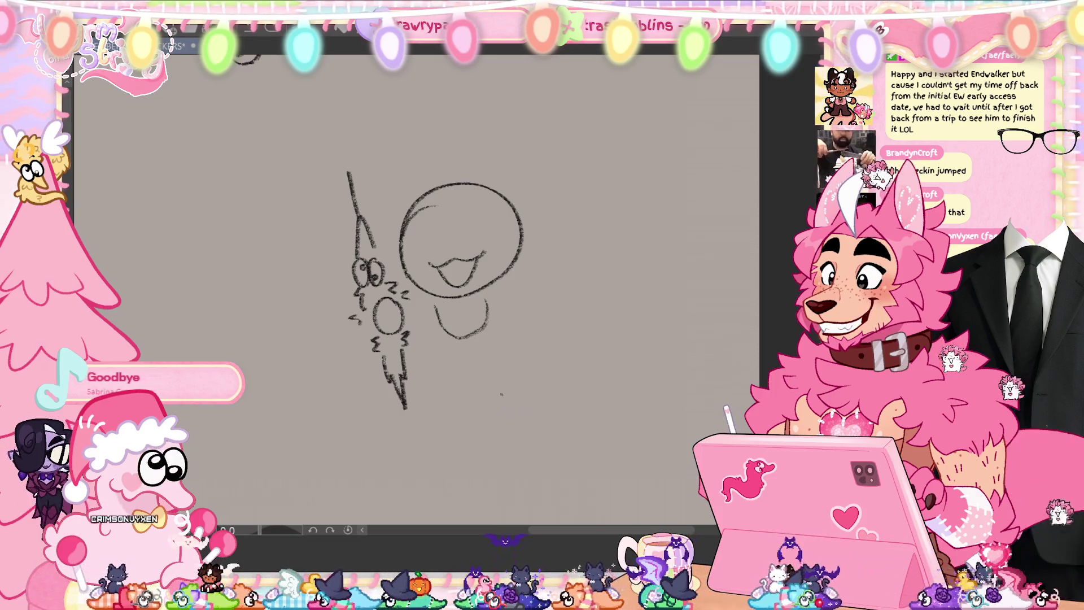
- Undo the creature's old ear, zigzag, eye and long line strokes, retrying a short stroke
key("ctrl+z")
key("ctrl+z")
key("ctrl+z")
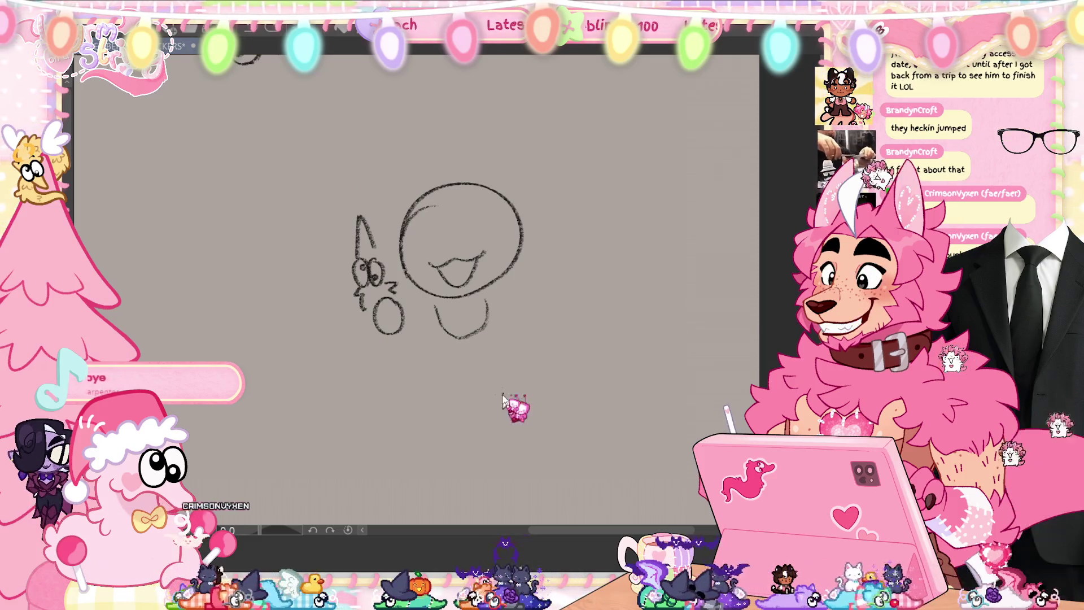
key("ctrl+z")
key("ctrl+z")
key("ctrl+z")
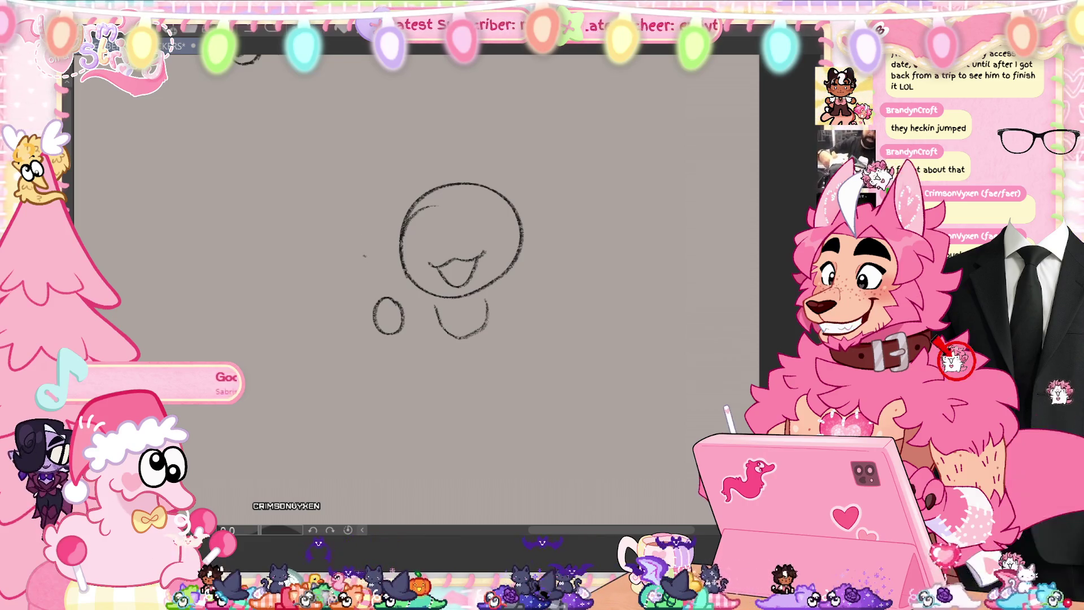
left_click_drag(356, 266, 346, 303)
key("ctrl+z")
- Draw the creature's two small eyes with pupils and save the sketch
mouse_move(354, 266)
left_mouse_down()
mouse_move(371, 270)
mouse_move(355, 278)
left_mouse_up()
left_click_drag(368, 275, 371, 277)
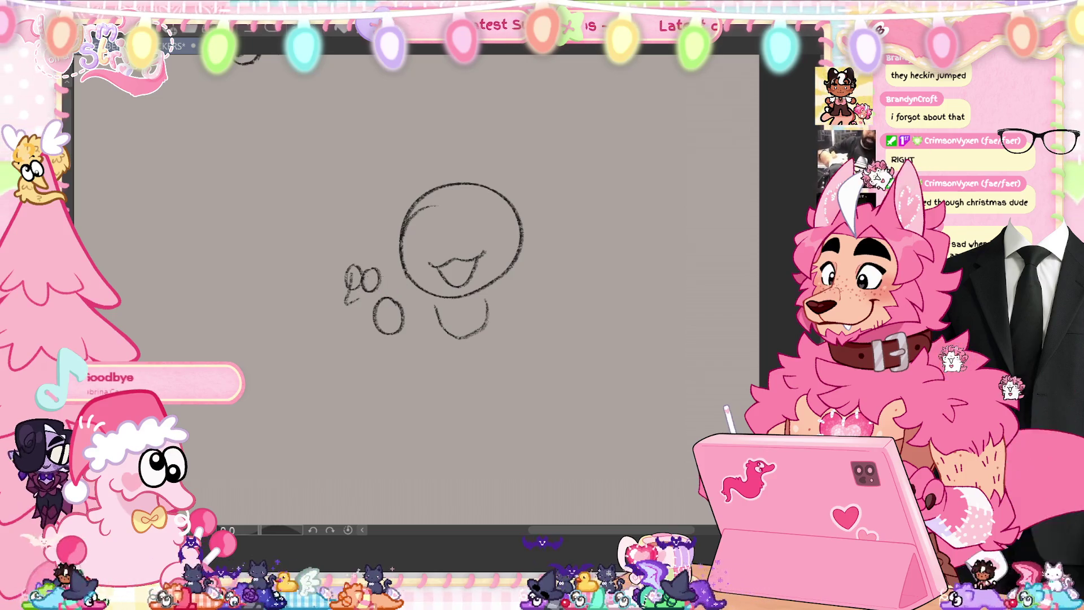
left_click_drag(371, 275, 373, 277)
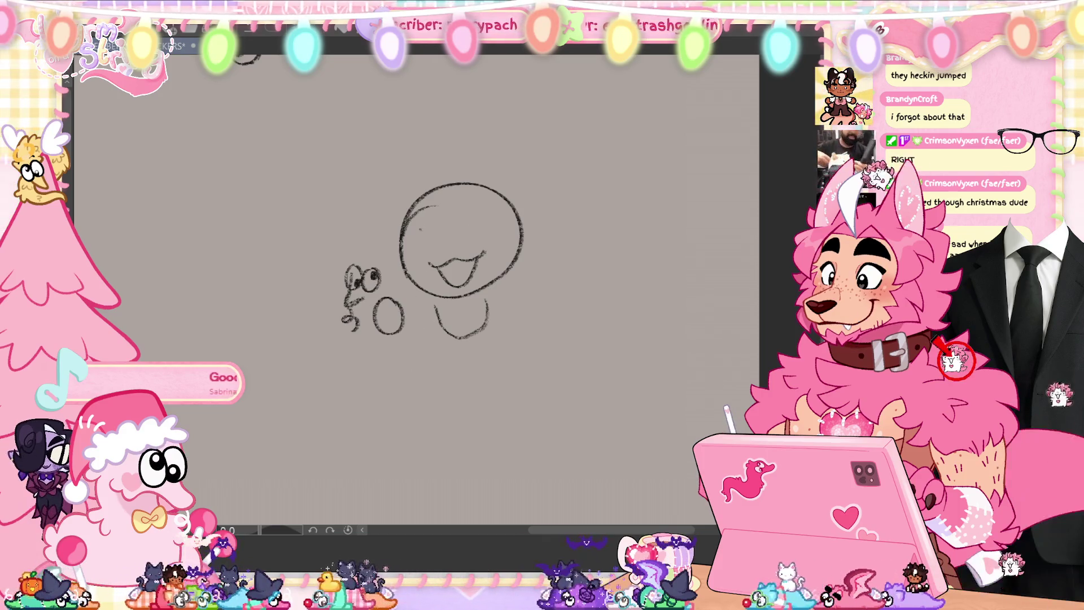
key("ctrl+s")
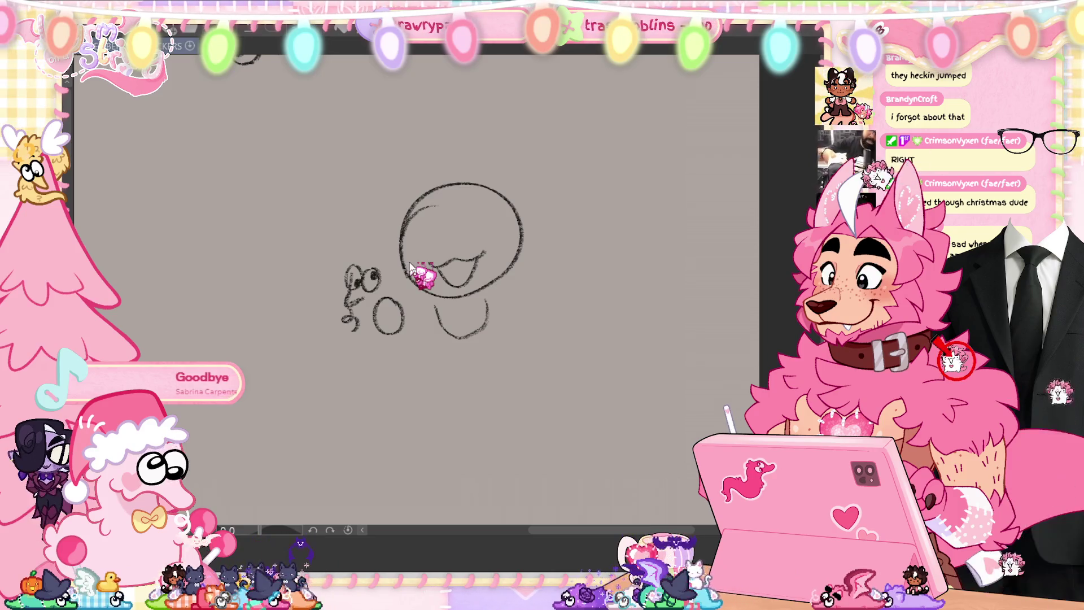